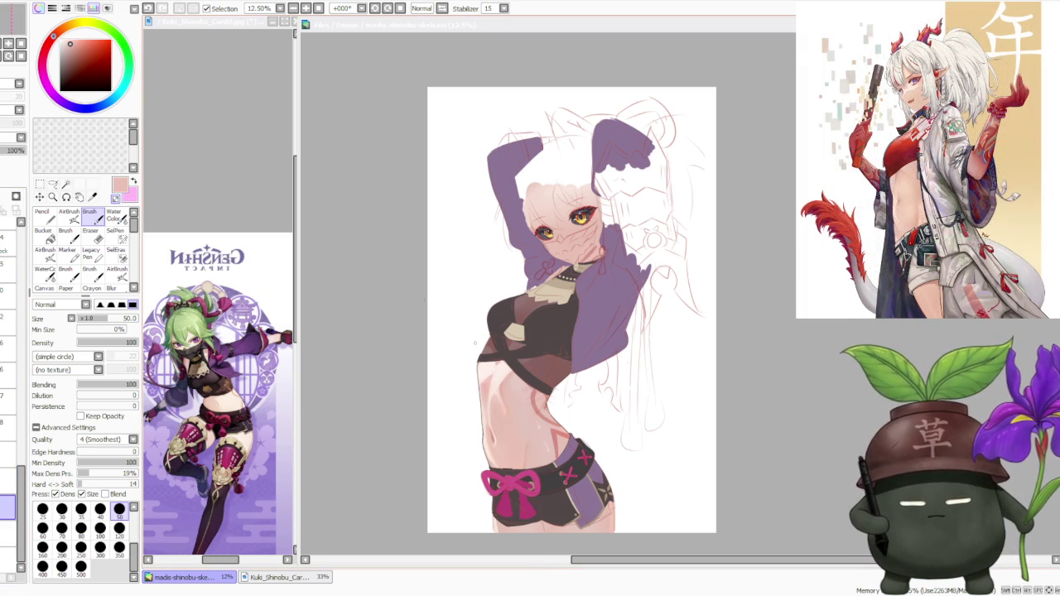
# Zoom in on the waist edge and eyedrop the dark brown of the crop top's outline
pyautogui.scroll(2, 505, 341)
pyautogui.scroll(1, 505, 341)
pyautogui.scroll(1, 504, 341)
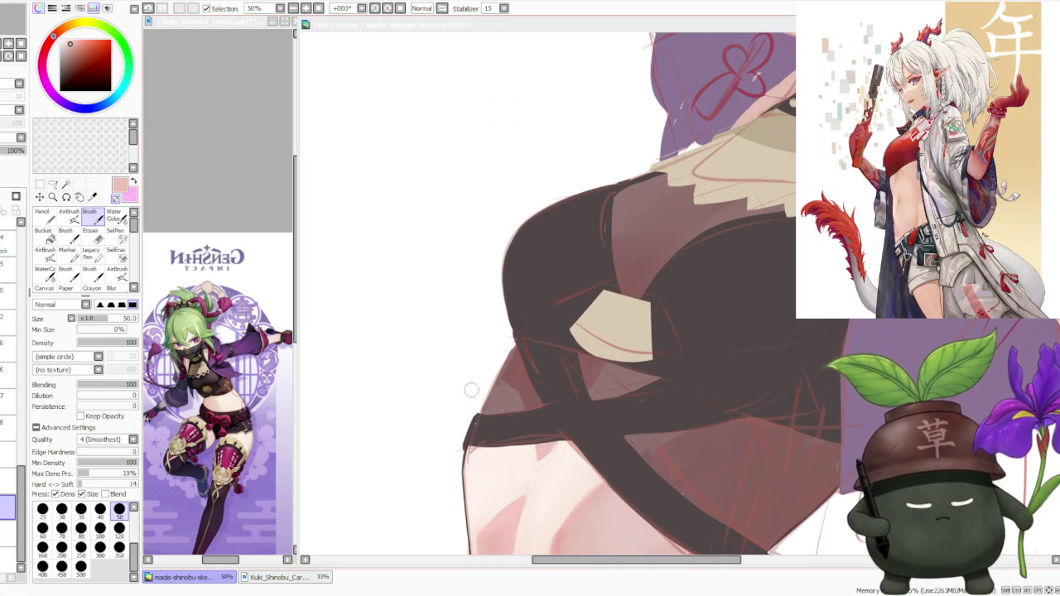
pyautogui.scroll(-1, 529, 355)
pyautogui.scroll(2, 529, 356)
pyautogui.scroll(-1, 516, 390)
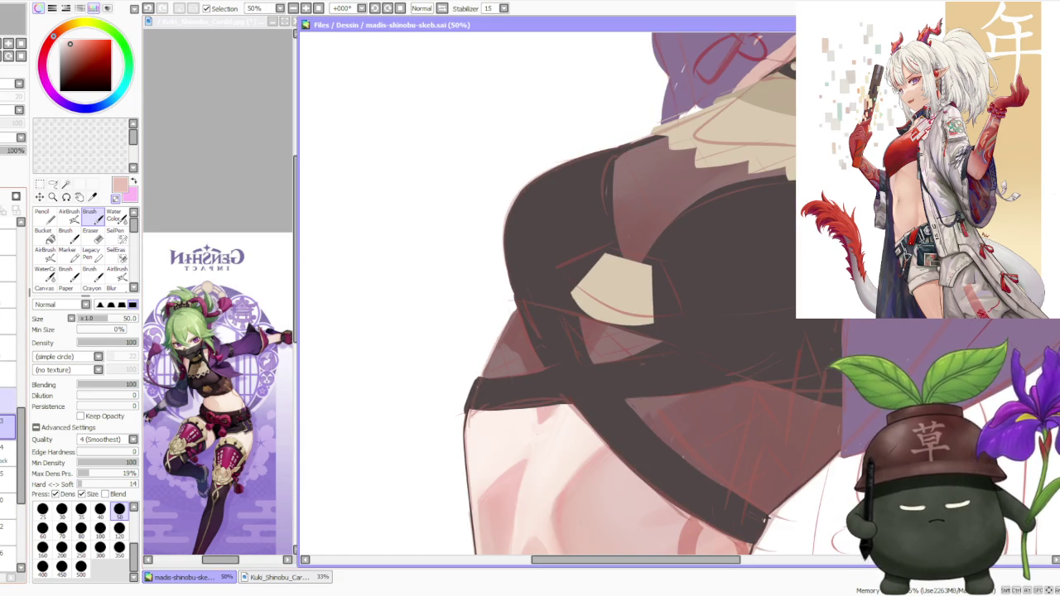
pyautogui.scroll(-3, 8, 414)
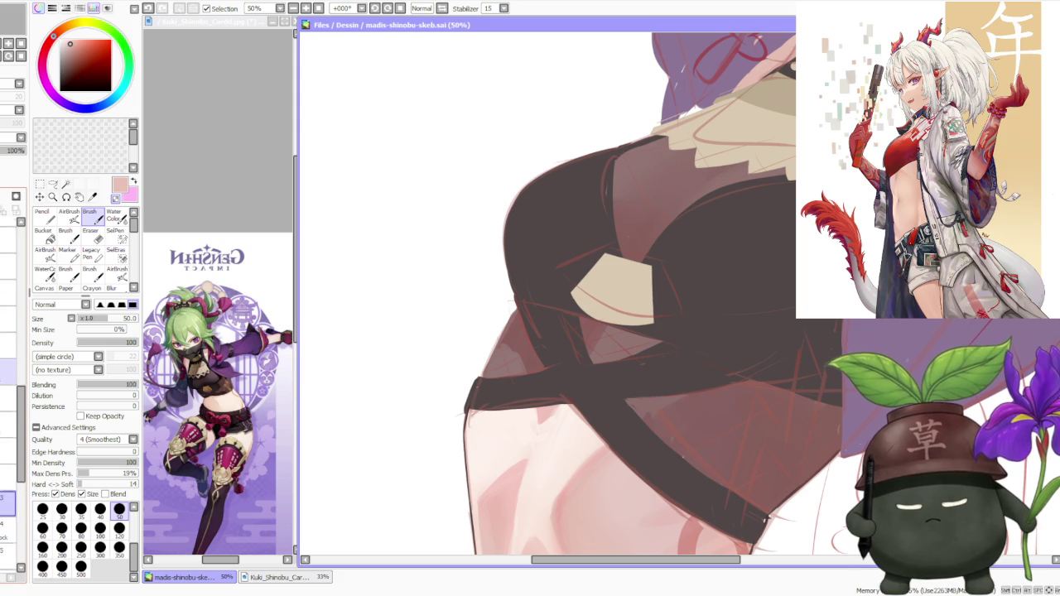
pyautogui.scroll(3, 8, 348)
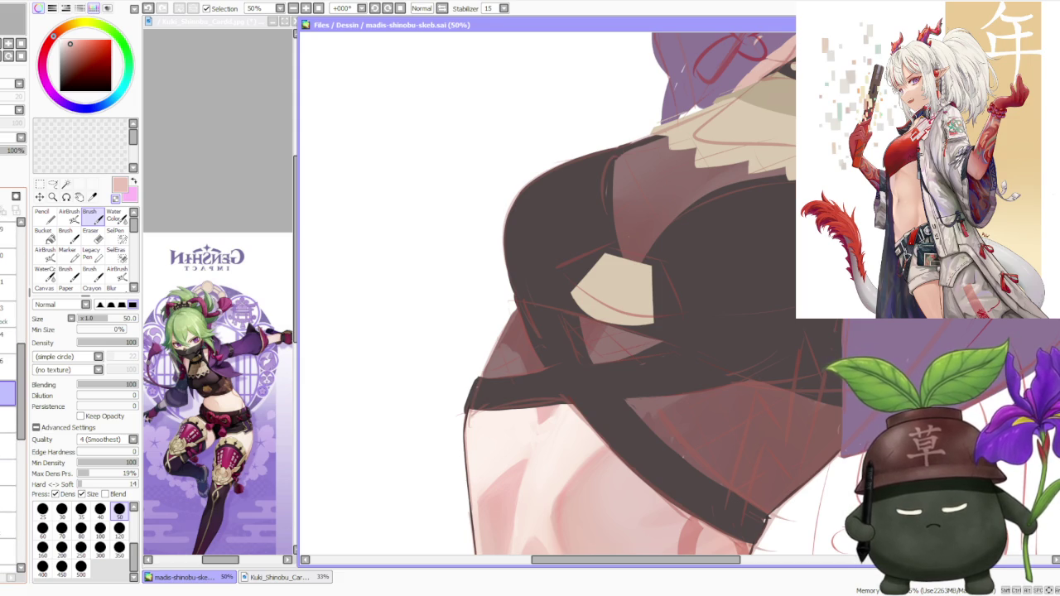
pyautogui.scroll(-1, 490, 307)
pyautogui.scroll(-1, 490, 332)
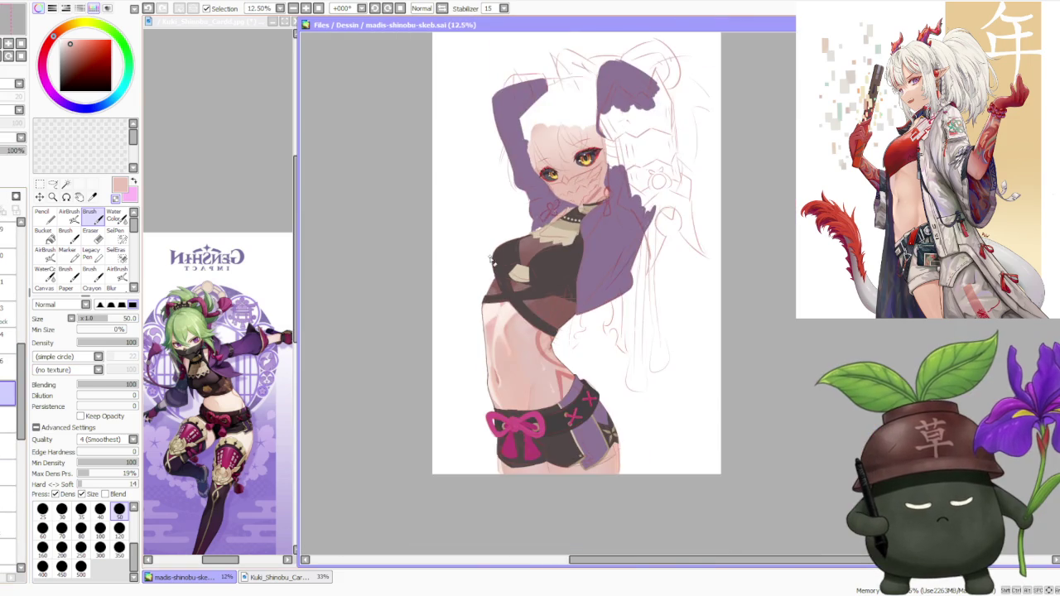
pyautogui.scroll(1, 490, 348)
pyautogui.scroll(2, 480, 373)
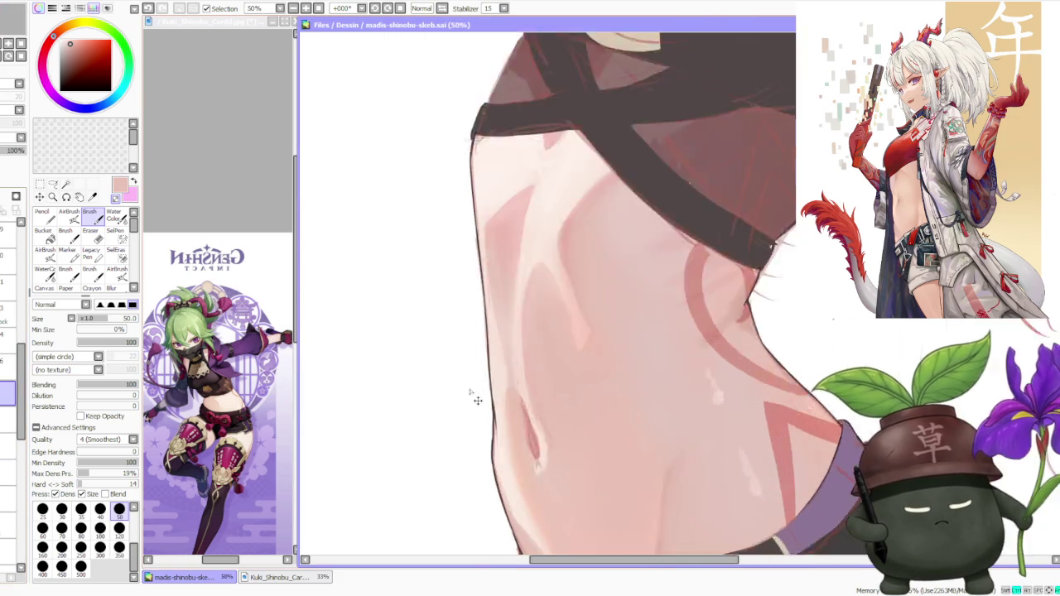
pyautogui.scroll(2, 493, 404)
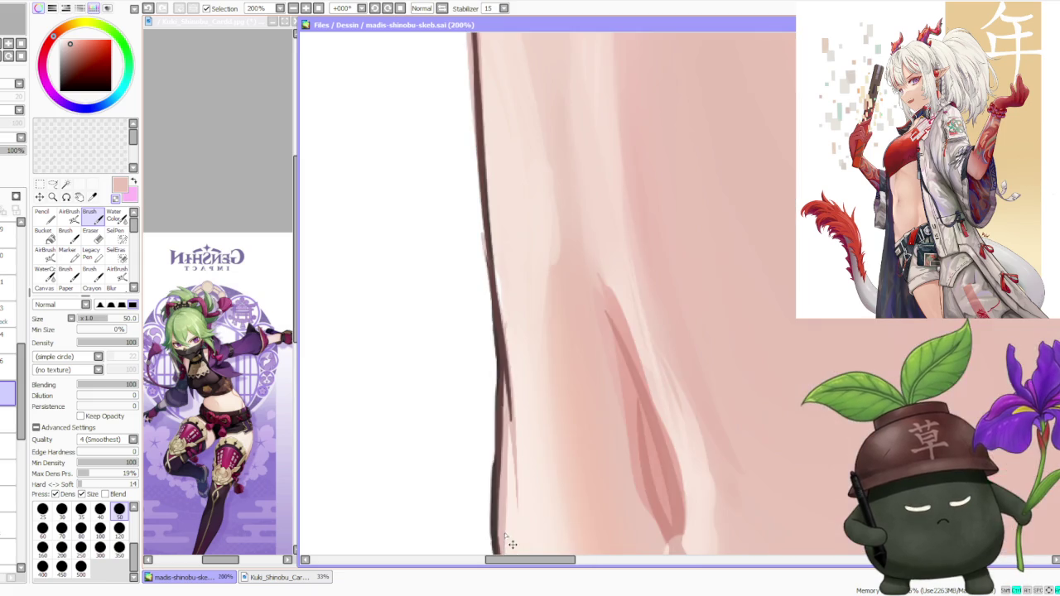
pyautogui.keyDown('alt'); pyautogui.click(501, 517); pyautogui.keyUp('alt')
pyautogui.scroll(-3, 496, 430)
pyautogui.scroll(-1, 491, 313)
pyautogui.scroll(2, 491, 313)
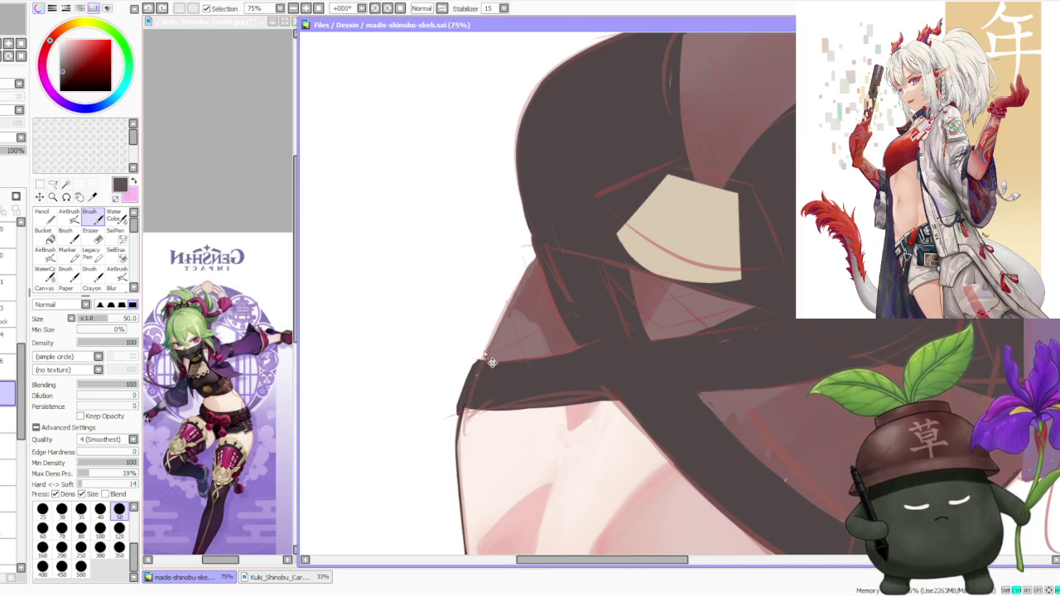
# Paint dark along the top's lower-left edge with blending 22, then undo the bulging strokes
pyautogui.moveTo(482, 358); pyautogui.dragTo(532, 262)
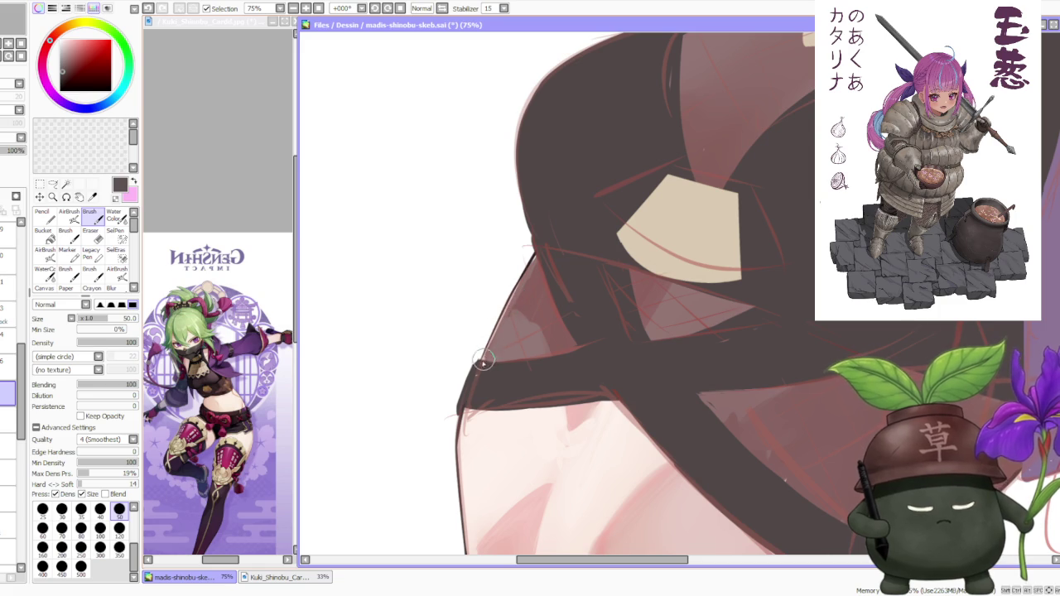
pyautogui.scroll(2, 464, 412)
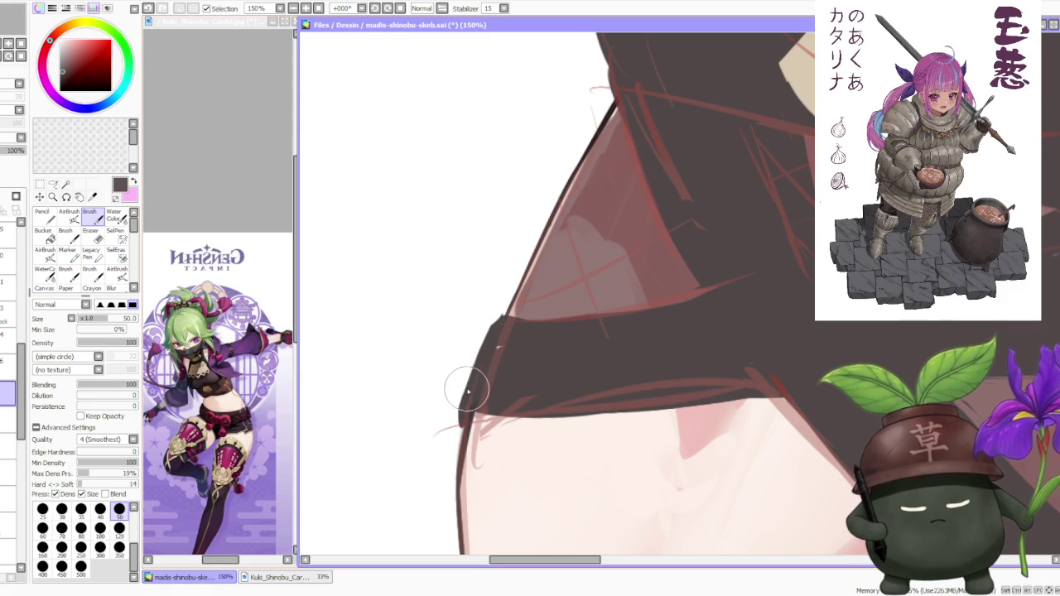
pyautogui.click(91, 387)
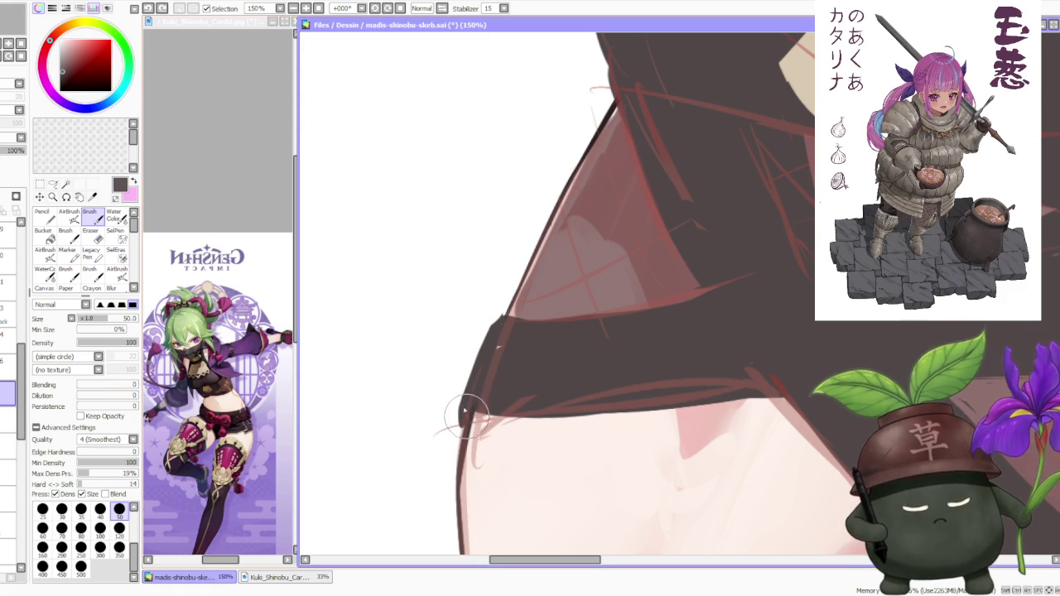
pyautogui.scroll(2, 464, 405)
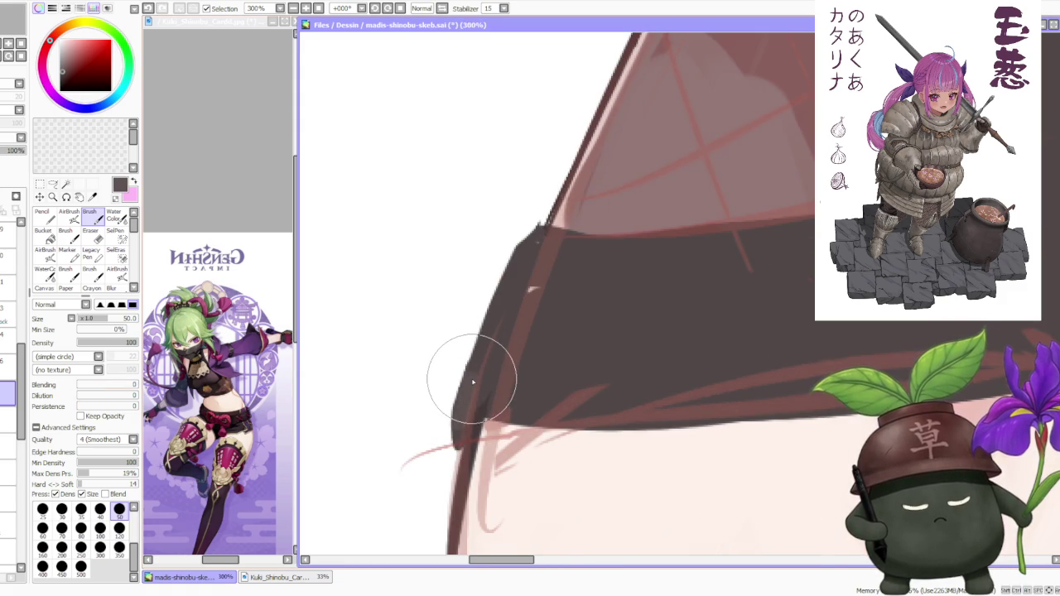
pyautogui.scroll(-1, 474, 369)
pyautogui.moveTo(497, 290)
pyautogui.mouseDown()
pyautogui.moveTo(464, 381)
pyautogui.moveTo(435, 406)
pyautogui.mouseUp()
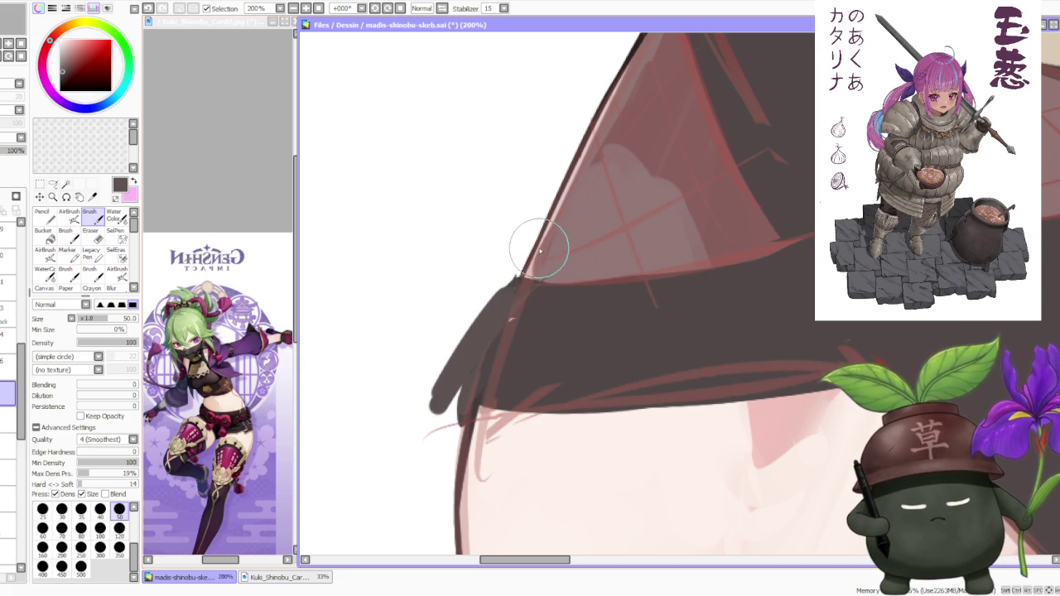
pyautogui.hotkey('ctrl', 'z')
pyautogui.hotkey('ctrl', 'z')
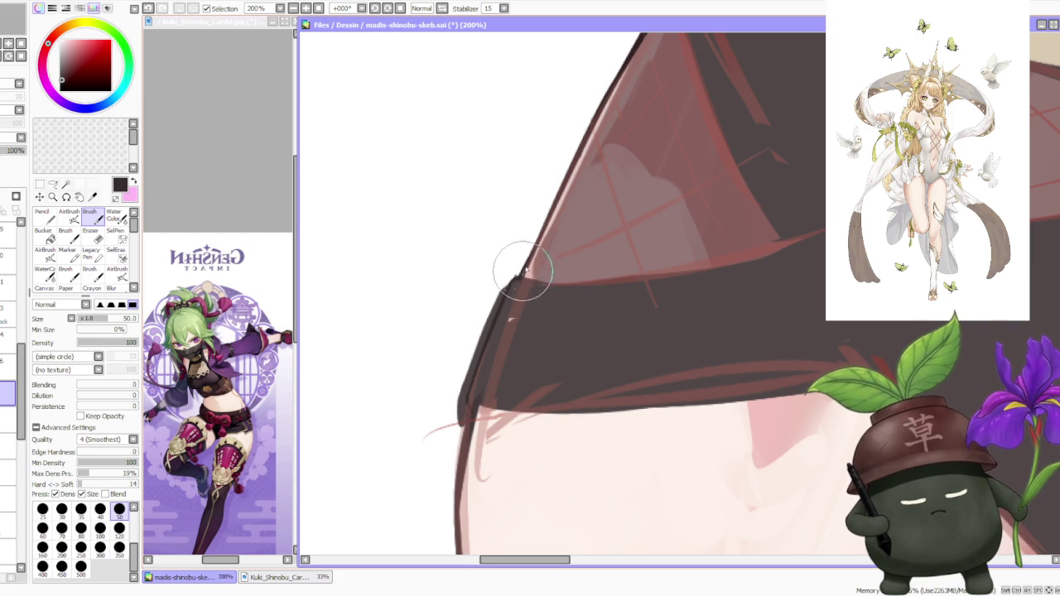
# Check the crop top against a different layer, then undo to restore its solid dark look
pyautogui.scroll(-3, 522, 265)
pyautogui.scroll(-1, 530, 249)
pyautogui.scroll(1, 572, 222)
pyautogui.scroll(2, 572, 222)
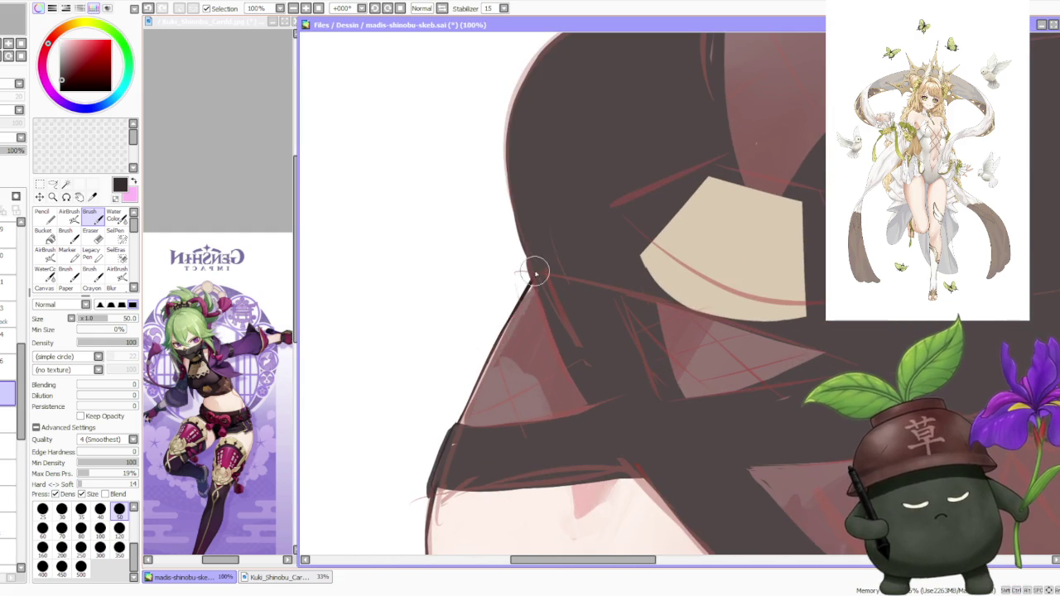
pyautogui.scroll(-1, 536, 278)
pyautogui.scroll(1, 547, 265)
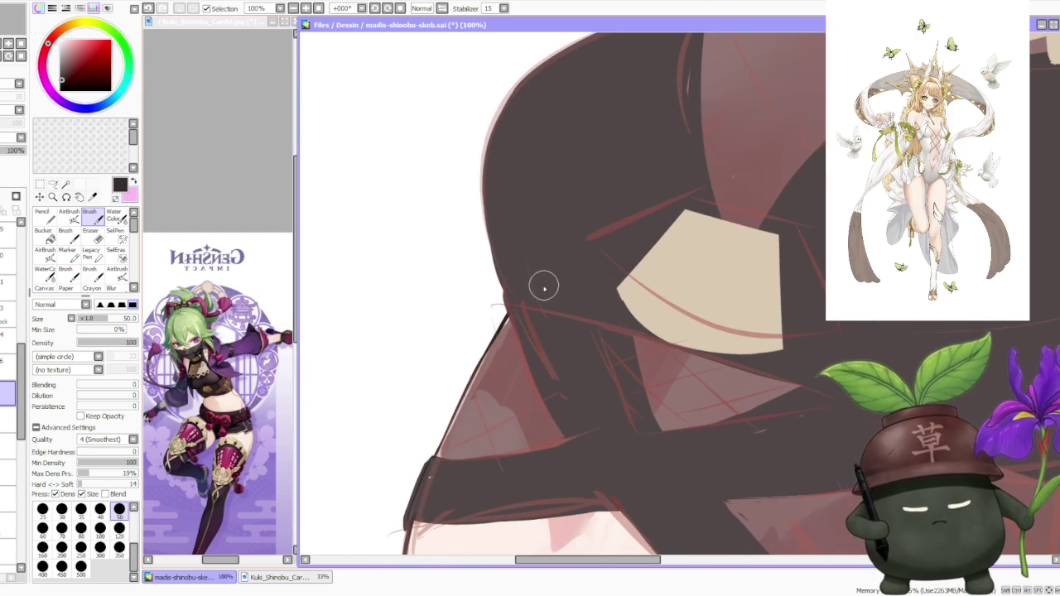
pyautogui.scroll(-1, 548, 249)
pyautogui.scroll(-1, 558, 261)
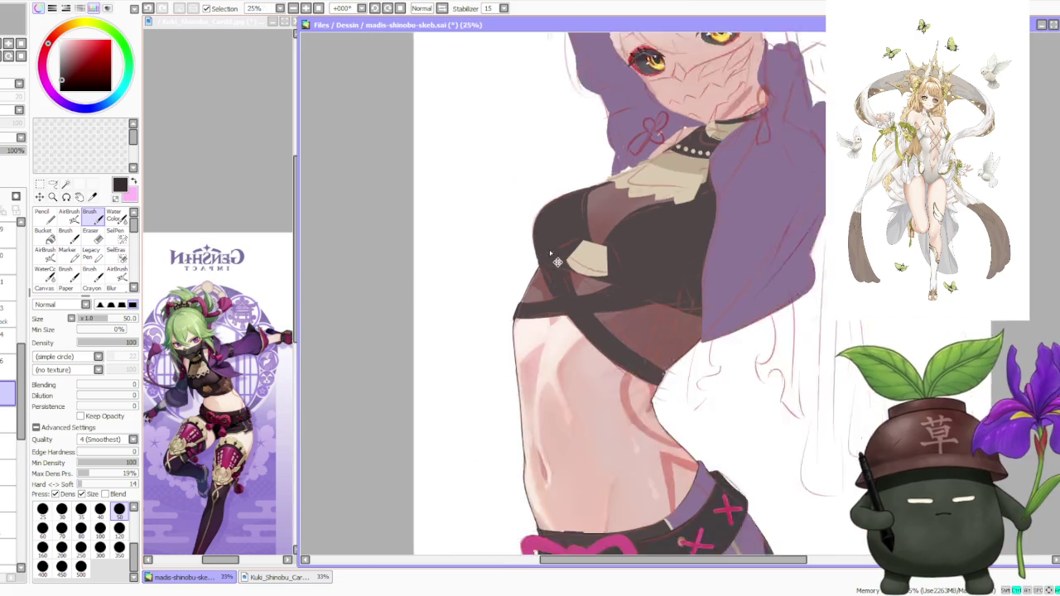
pyautogui.scroll(-1, 557, 261)
pyautogui.scroll(2, 539, 272)
pyautogui.scroll(1, 507, 278)
pyautogui.scroll(-2, 508, 278)
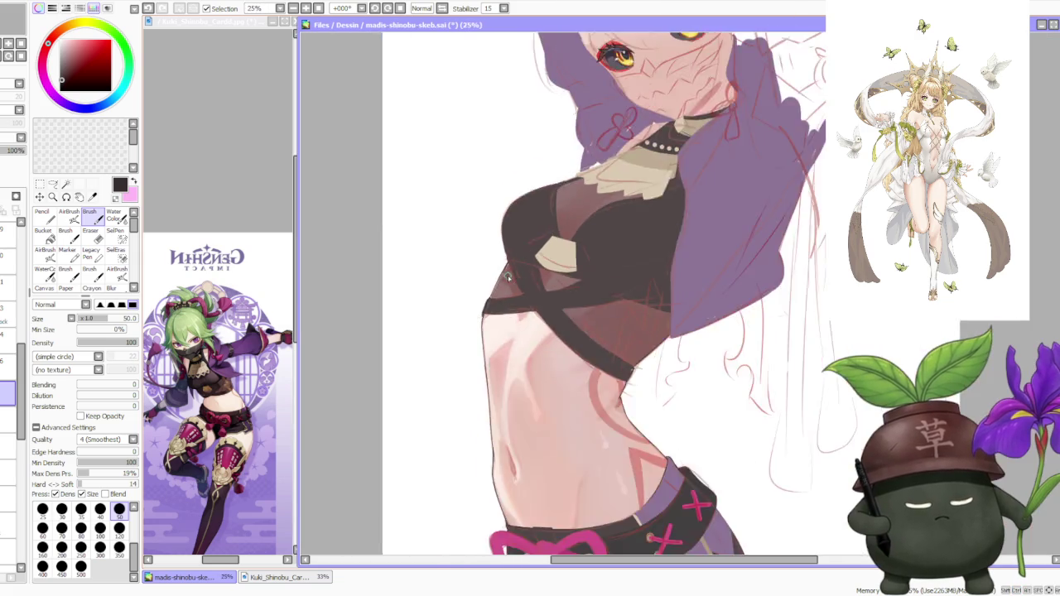
pyautogui.scroll(-1, 508, 277)
pyautogui.scroll(3, 513, 289)
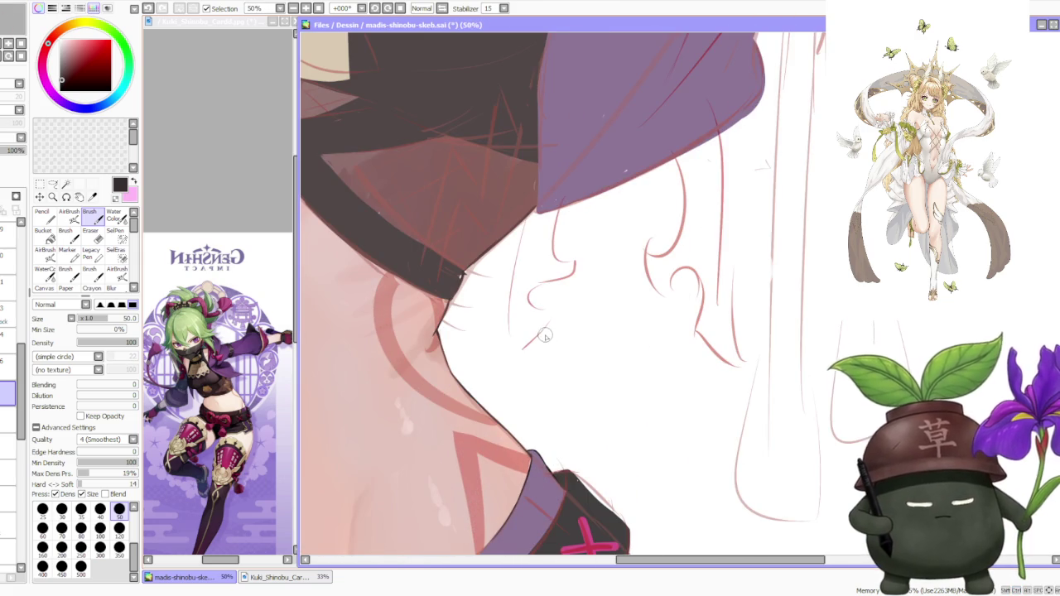
pyautogui.scroll(-1, 522, 294)
pyautogui.scroll(-1, 580, 238)
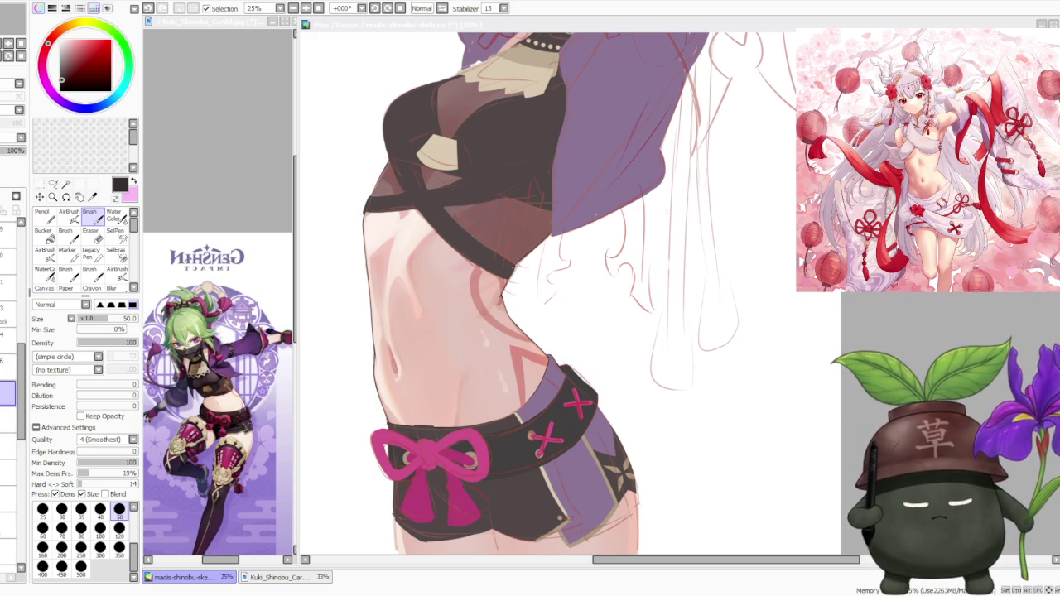
pyautogui.scroll(-3, 447, 215)
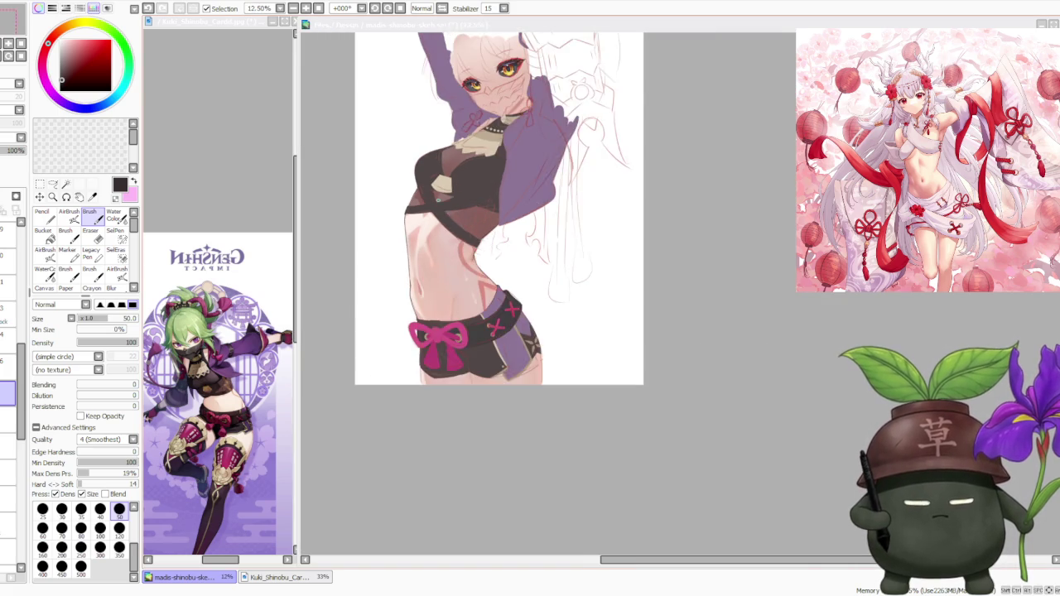
pyautogui.scroll(3, 418, 217)
pyautogui.scroll(2, 418, 217)
pyautogui.scroll(-2, 424, 222)
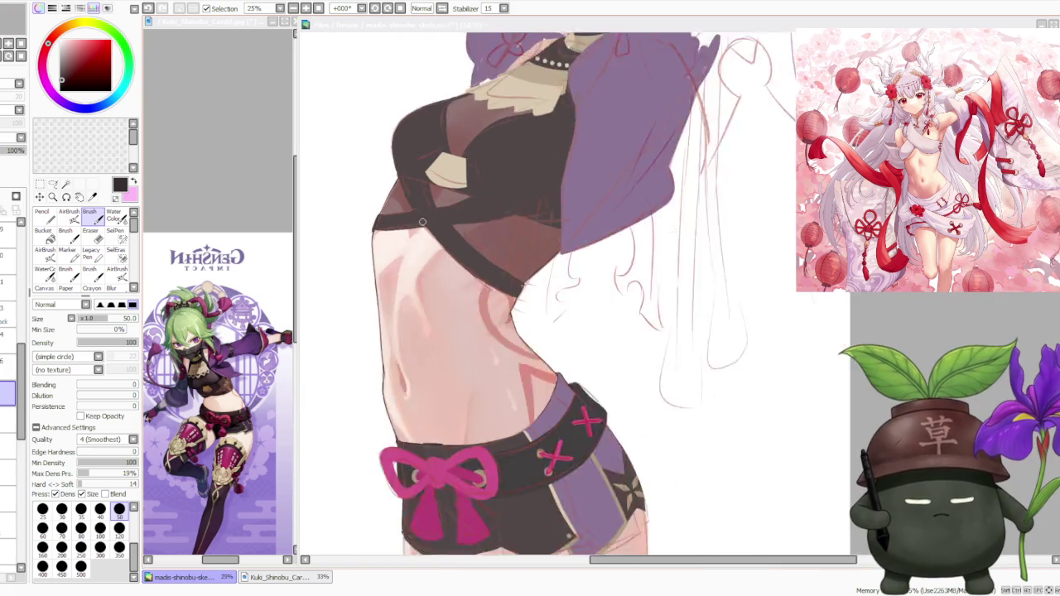
pyautogui.scroll(-1, 428, 223)
pyautogui.scroll(-1, 429, 224)
pyautogui.scroll(1, 428, 222)
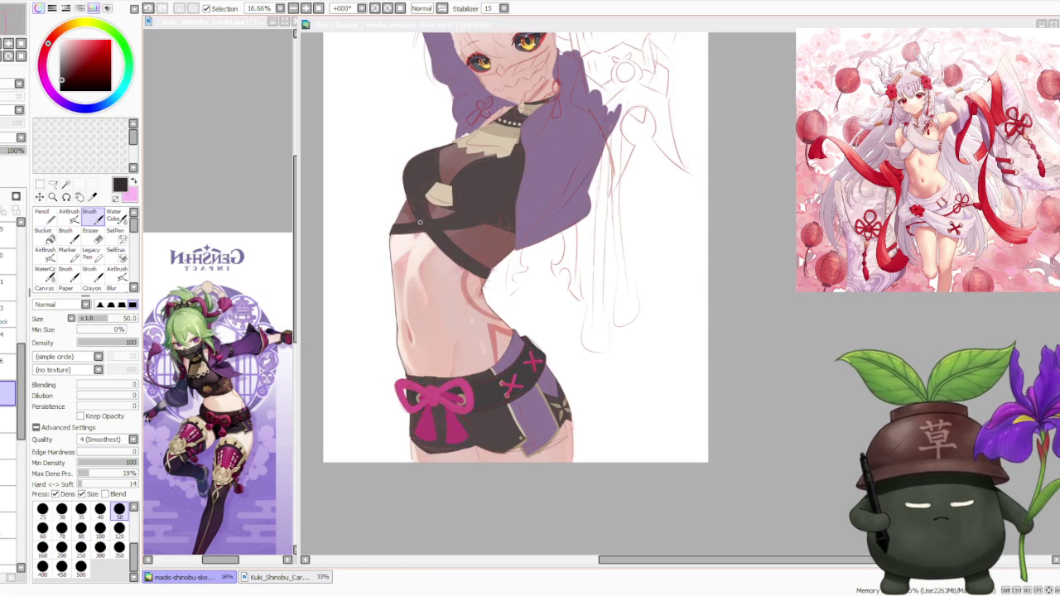
pyautogui.scroll(1, 388, 225)
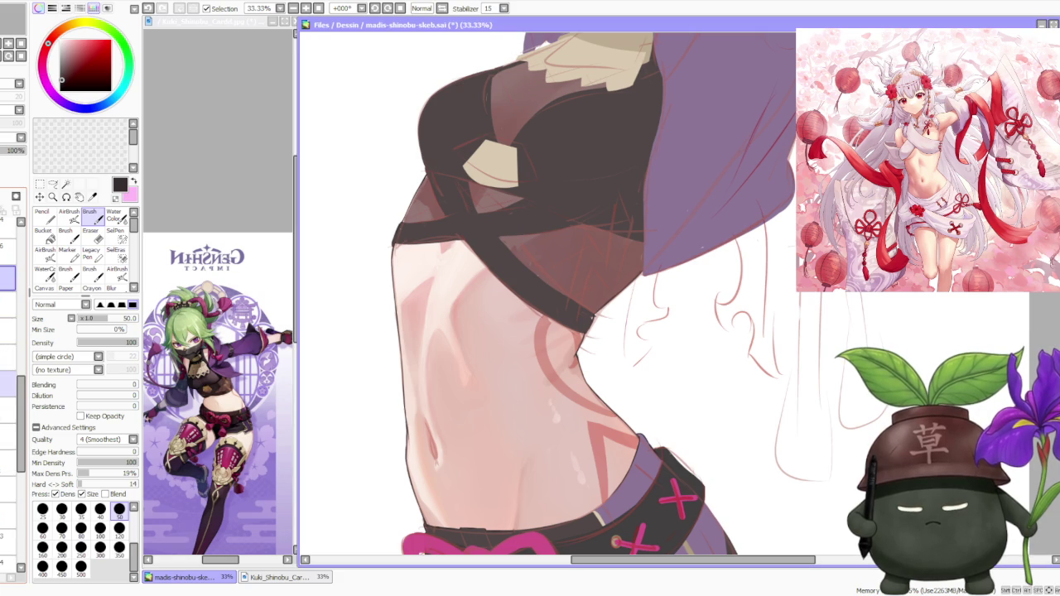
pyautogui.click(6, 404)
pyautogui.hotkey('ctrl', 'z')
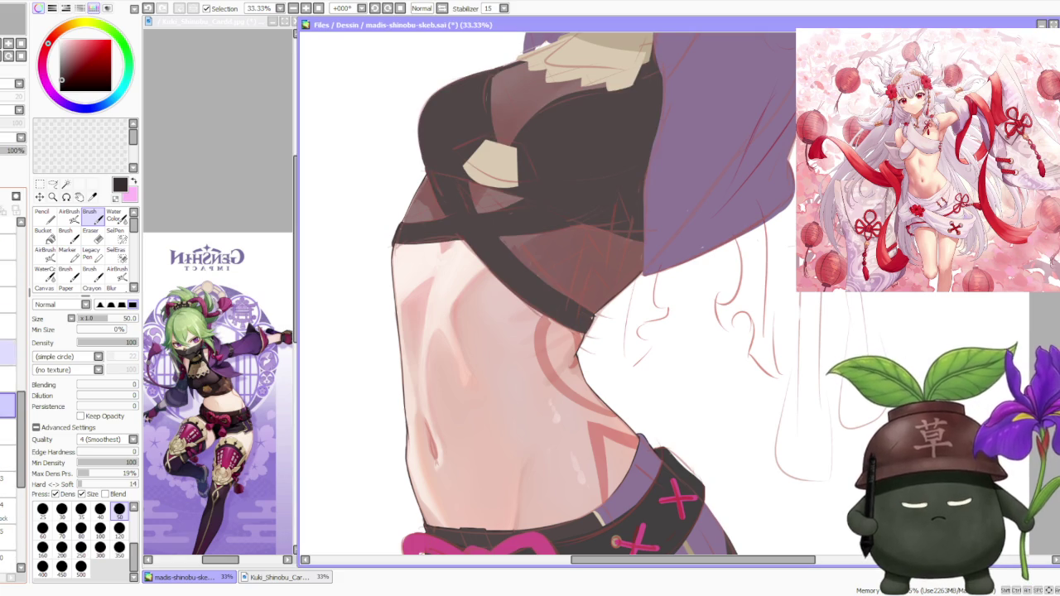
# Lasso-select the crop top's side edge and waist band
pyautogui.click(53, 184)
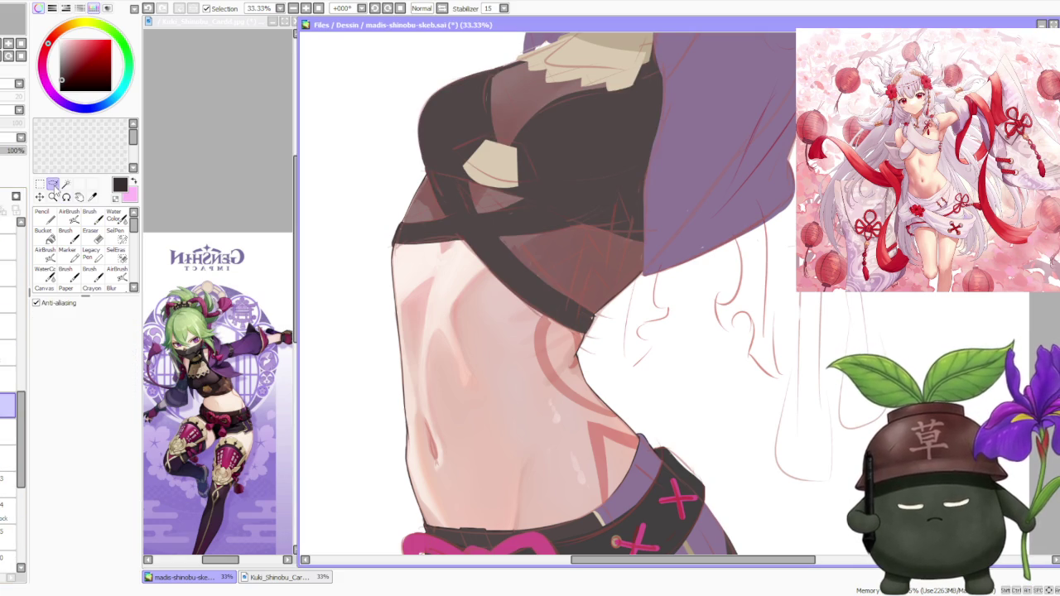
pyautogui.scroll(1, 535, 194)
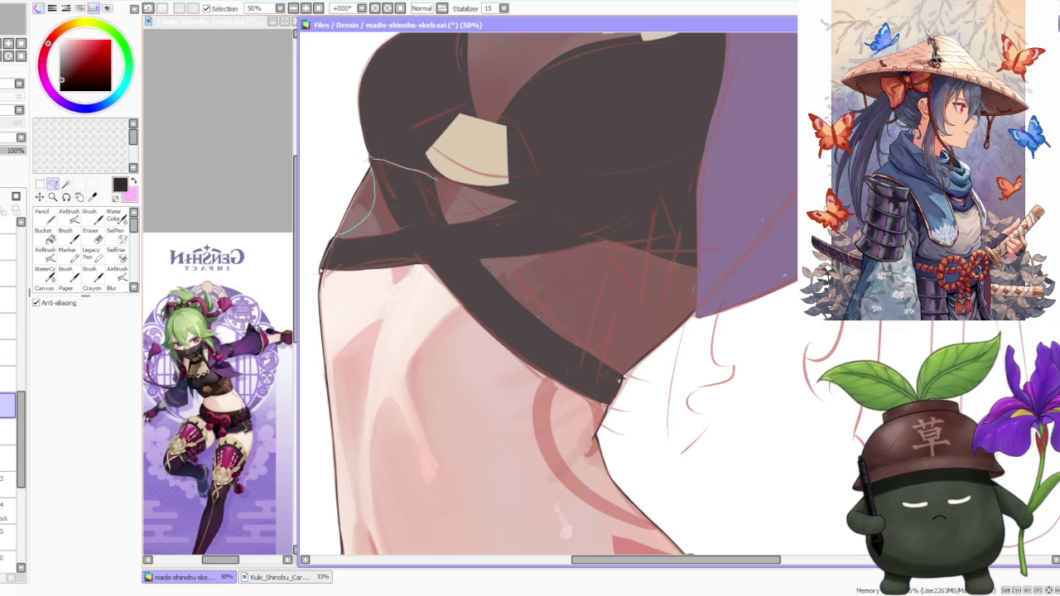
pyautogui.moveTo(320, 270)
pyautogui.mouseDown()
pyautogui.moveTo(584, 434)
pyautogui.moveTo(603, 241)
pyautogui.moveTo(501, 202)
pyautogui.mouseUp()
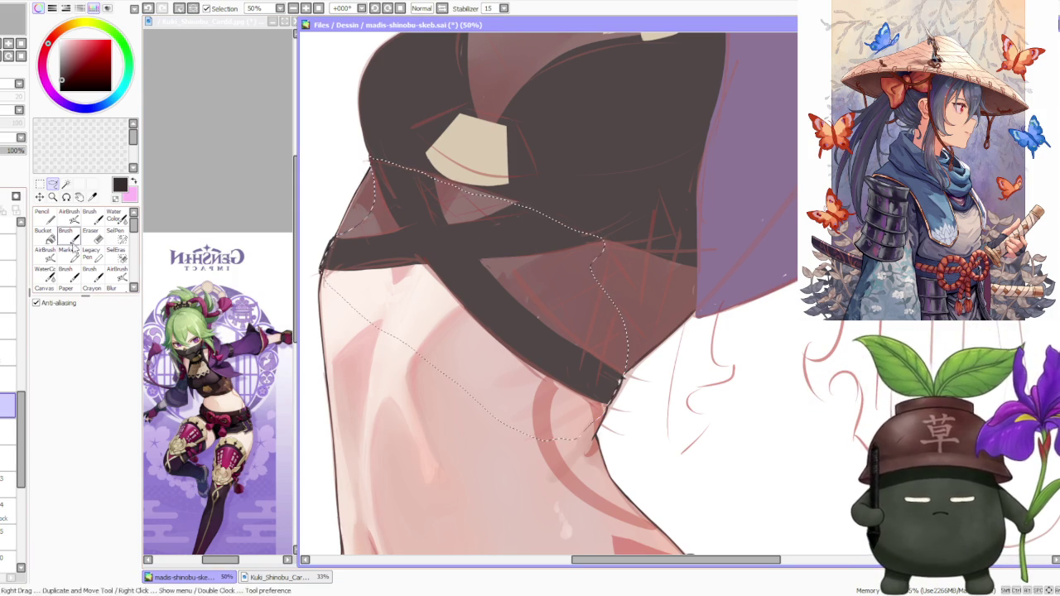
# Free-deform the band, pulling its right side inward and up, and commit the change
pyautogui.hotkey('ctrl', 't')
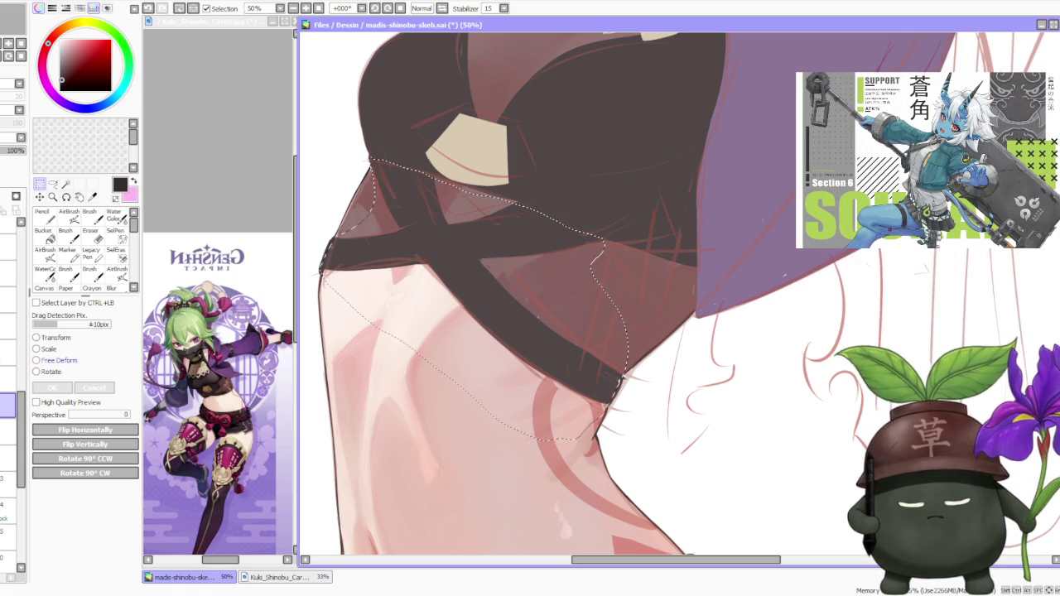
pyautogui.click(47, 362)
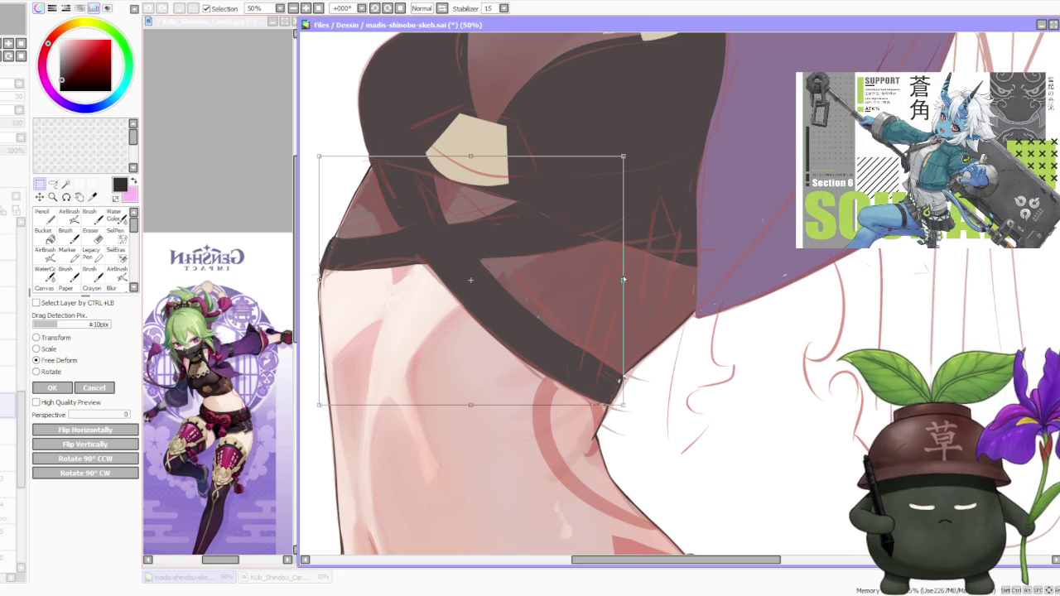
pyautogui.moveTo(623, 280); pyautogui.dragTo(590, 267)
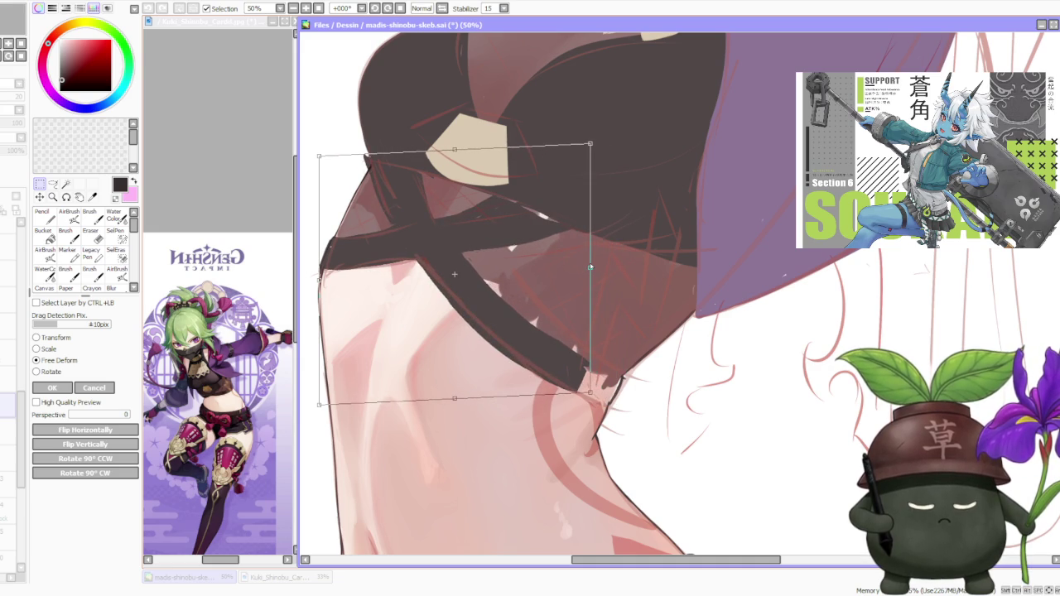
pyautogui.scroll(-2, 588, 260)
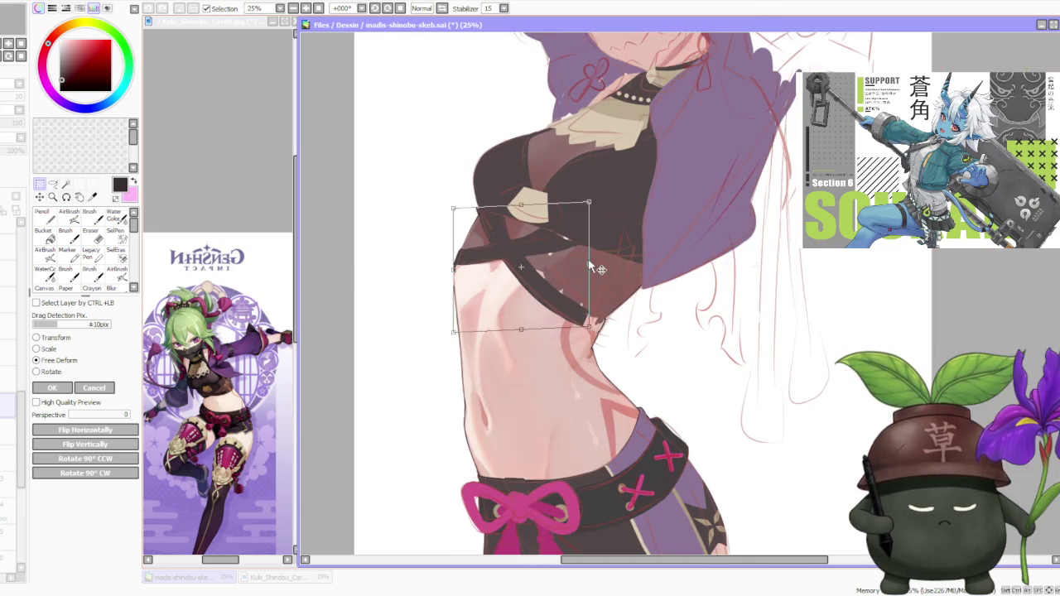
pyautogui.scroll(1, 588, 261)
pyautogui.click(589, 265)
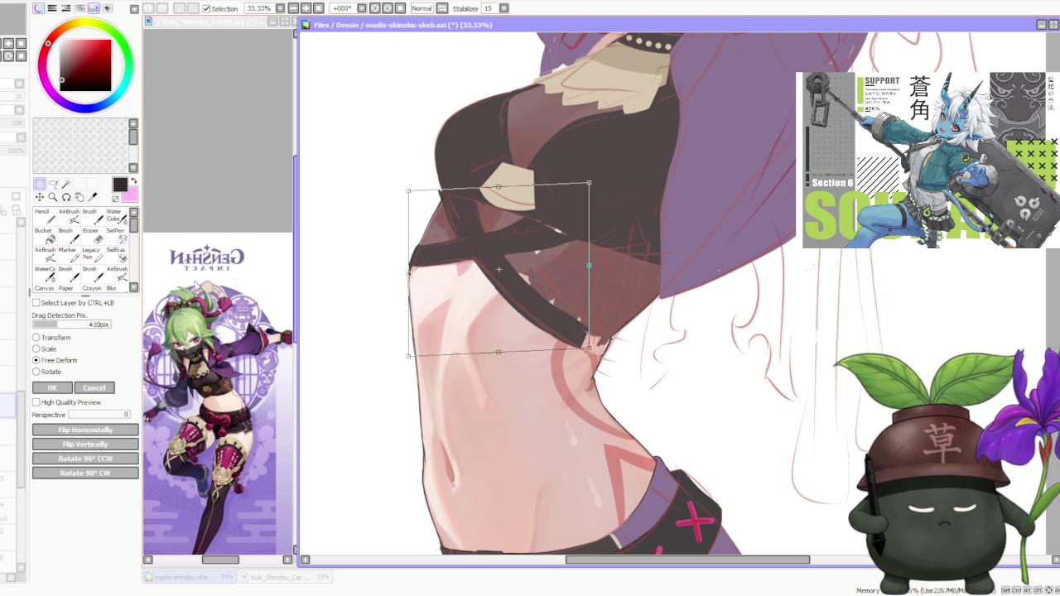
pyautogui.click(53, 388)
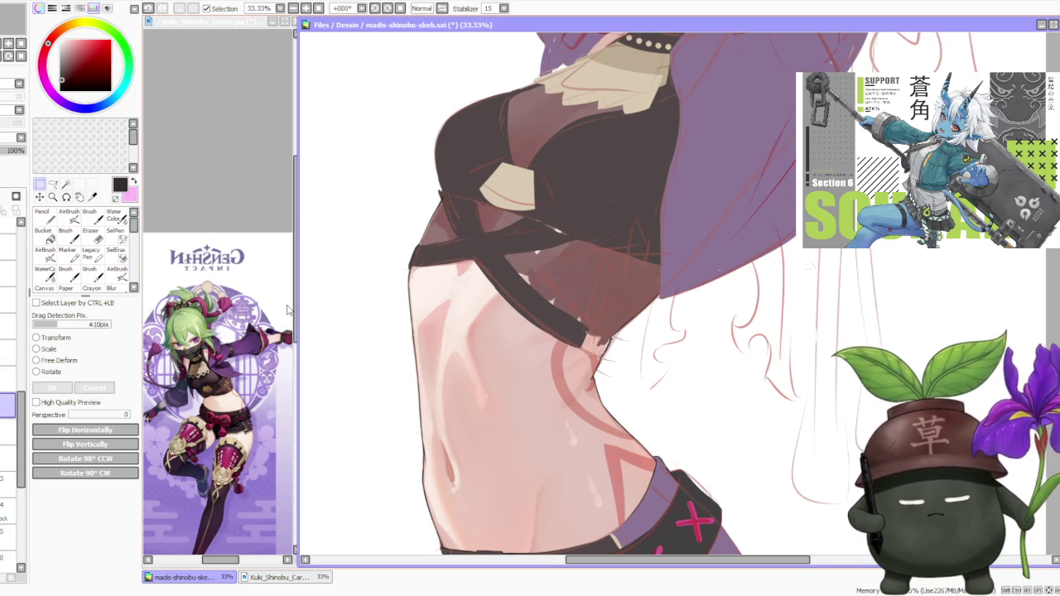
# Switch to the Brush and mirror the canvas view to check the top's proportions
pyautogui.press('b')
pyautogui.scroll(2, 431, 196)
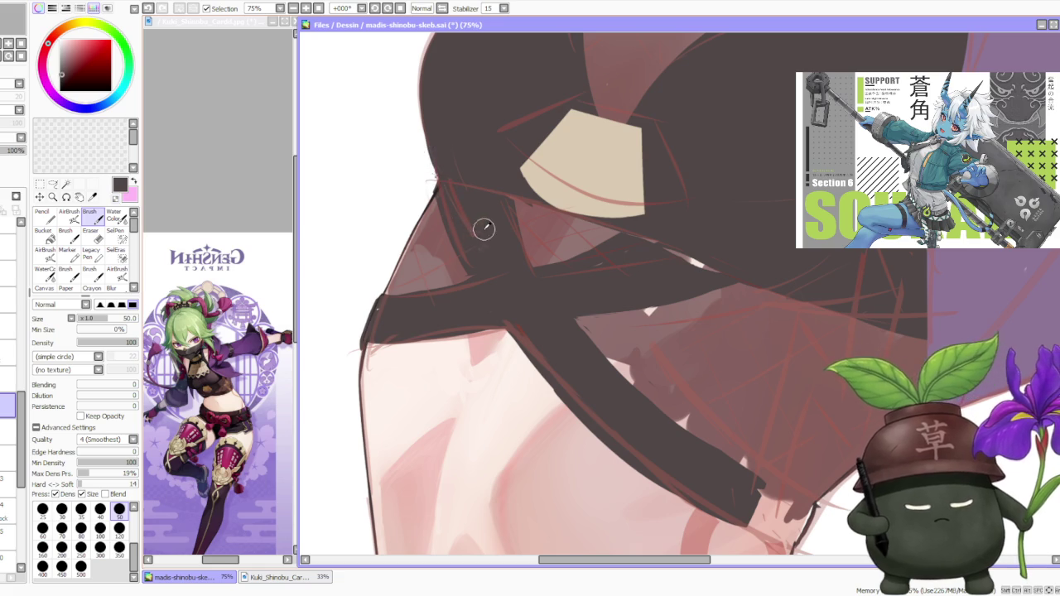
pyautogui.scroll(-1, 485, 229)
pyautogui.scroll(1, 481, 255)
pyautogui.scroll(-1, 497, 294)
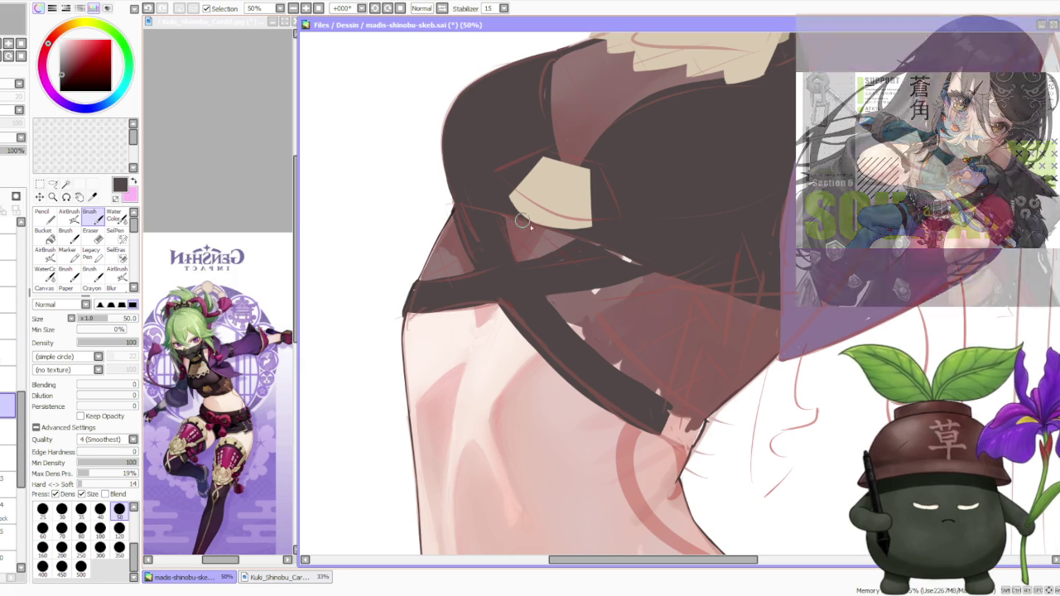
pyautogui.scroll(-2, 571, 248)
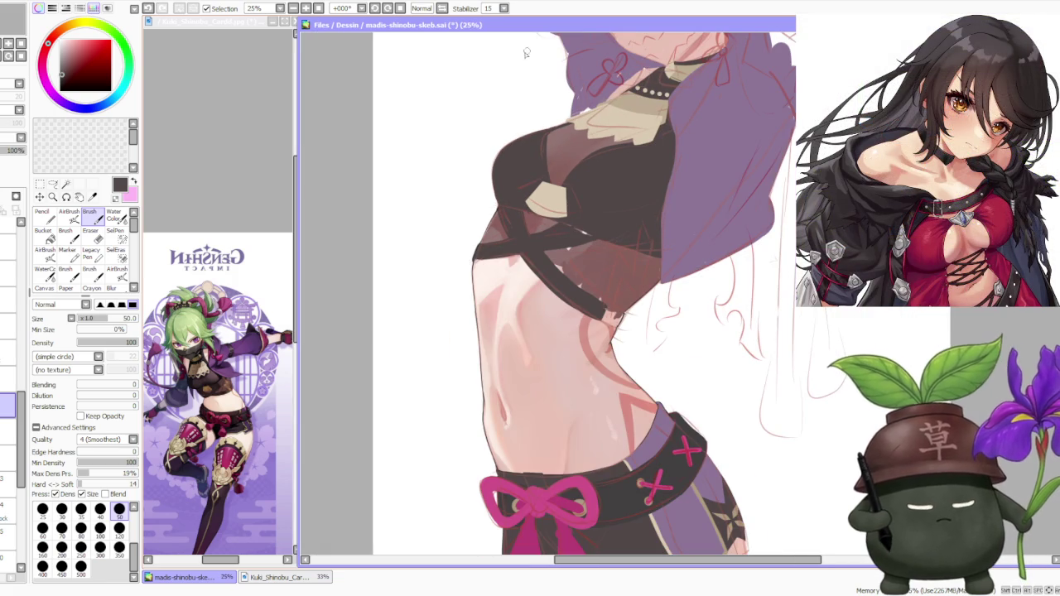
pyautogui.click(421, 8)
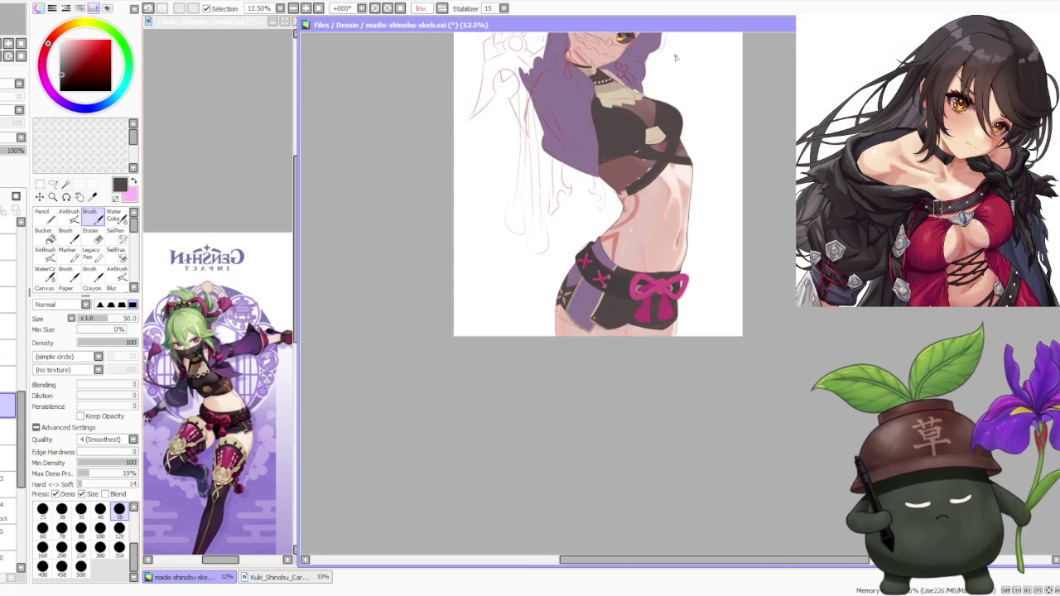
pyautogui.scroll(1, 652, 140)
pyautogui.scroll(1, 668, 189)
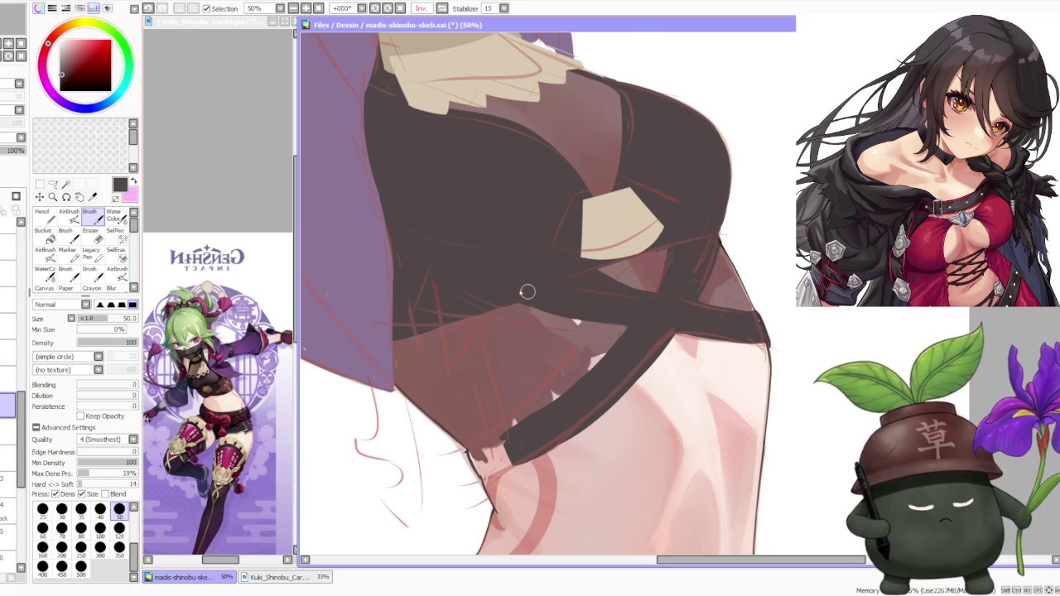
pyautogui.scroll(-2, 527, 291)
pyautogui.scroll(1, 567, 306)
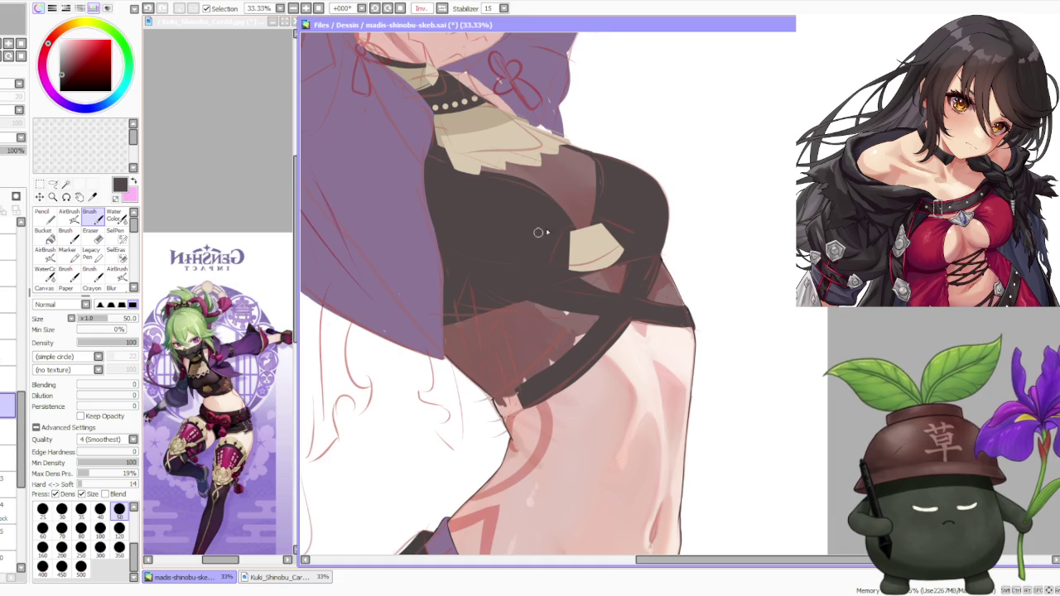
pyautogui.scroll(1, 596, 238)
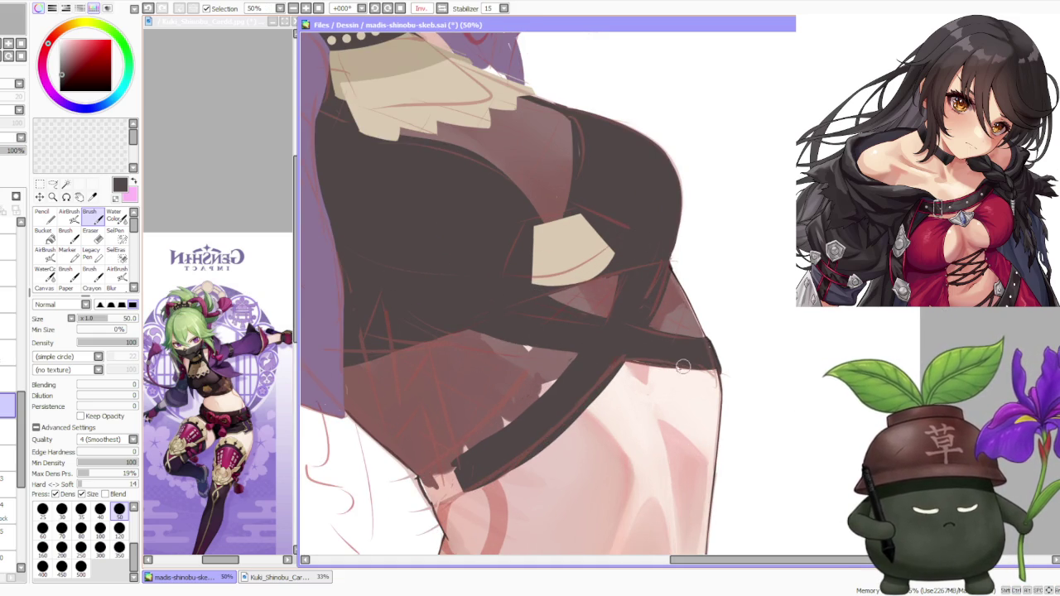
# Undo the last stroke, check it at several zoom levels, and flip the view back
pyautogui.hotkey('ctrl', 'z')
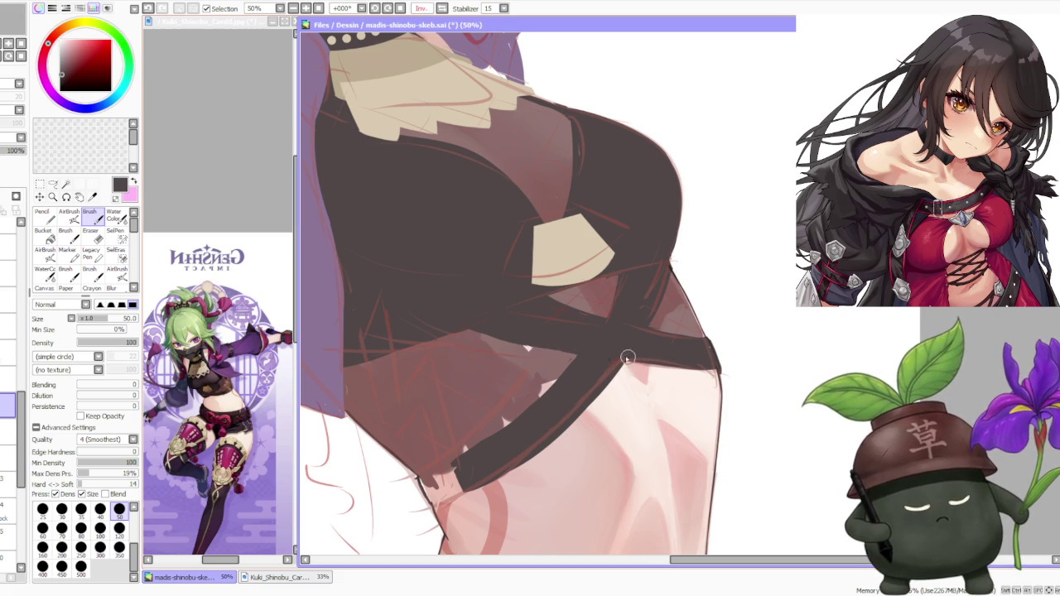
pyautogui.press('-')
pyautogui.press('+')
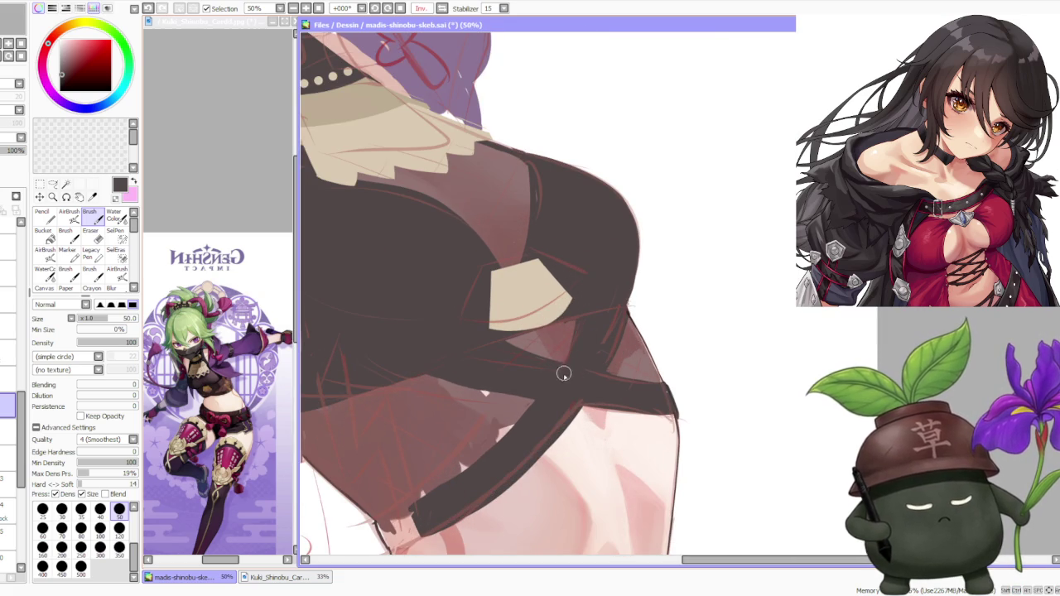
pyautogui.press('+')
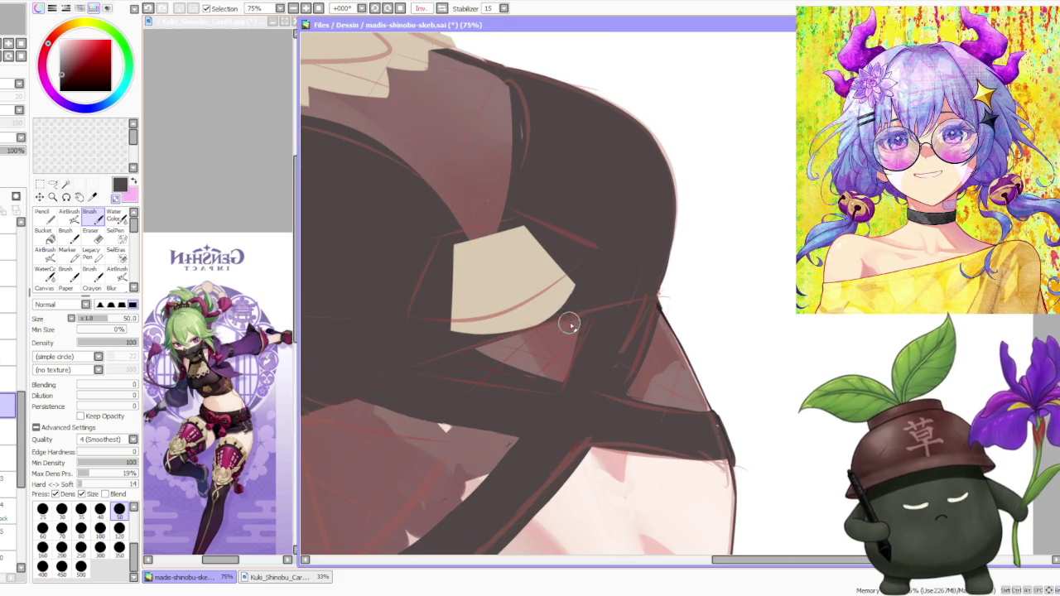
pyautogui.press('-')
pyautogui.press('-')
pyautogui.press('-')
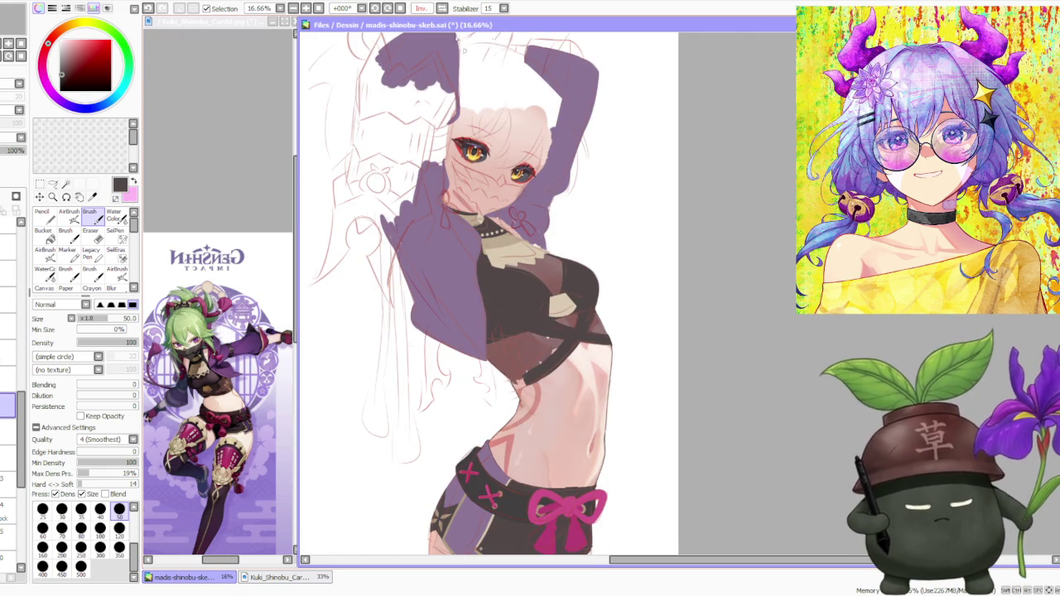
pyautogui.press('h')
# Set the brush size to the 350 preset
pyautogui.press('+')
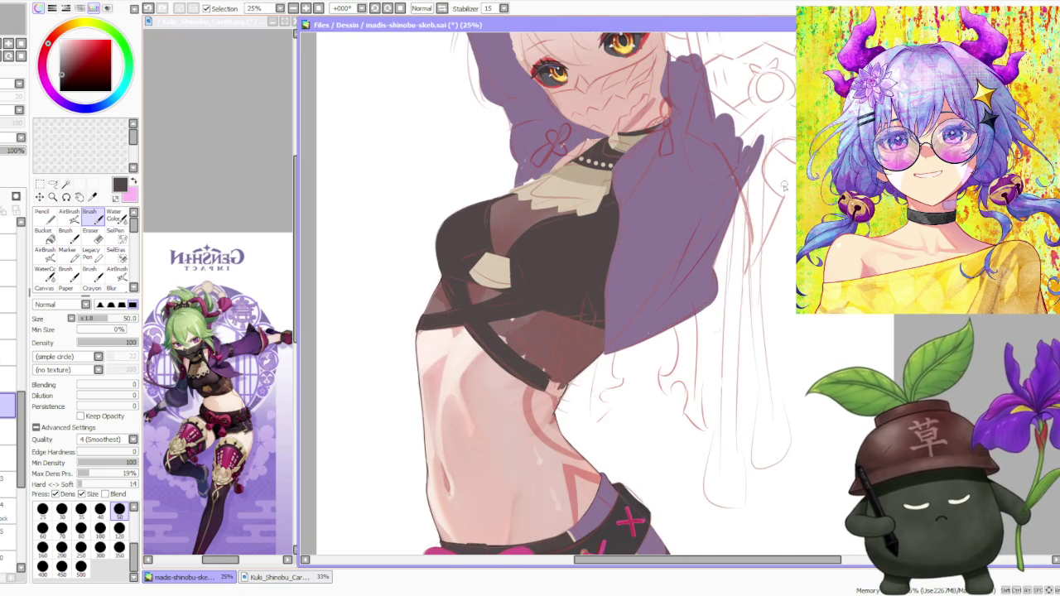
pyautogui.scroll(1, 784, 188)
pyautogui.click(119, 547)
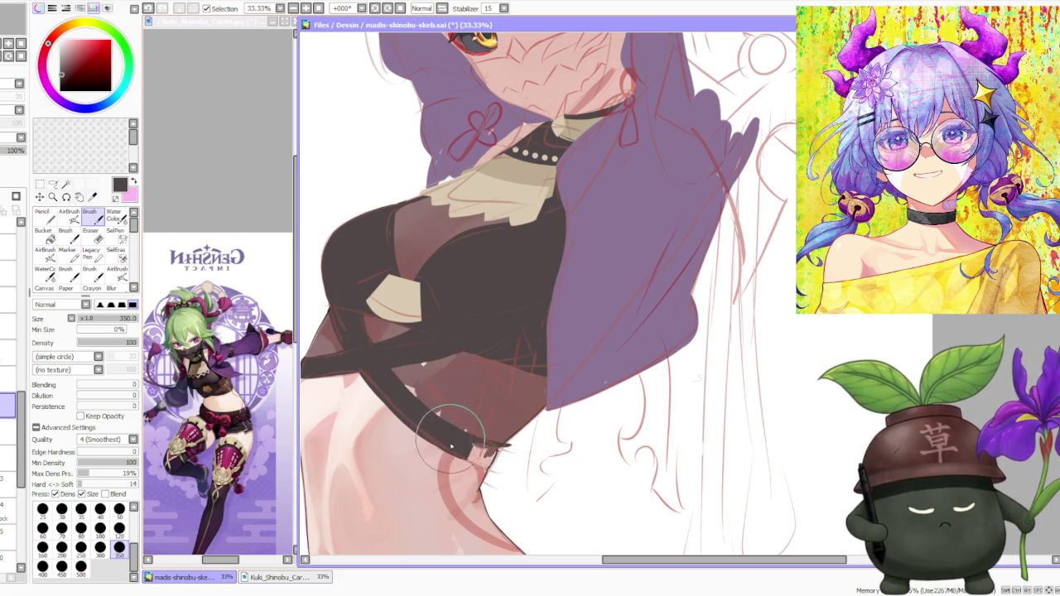
# Paint the dark tapered strap end at the waist, then shrink the brush to 120
pyautogui.moveTo(439, 445); pyautogui.dragTo(490, 458)
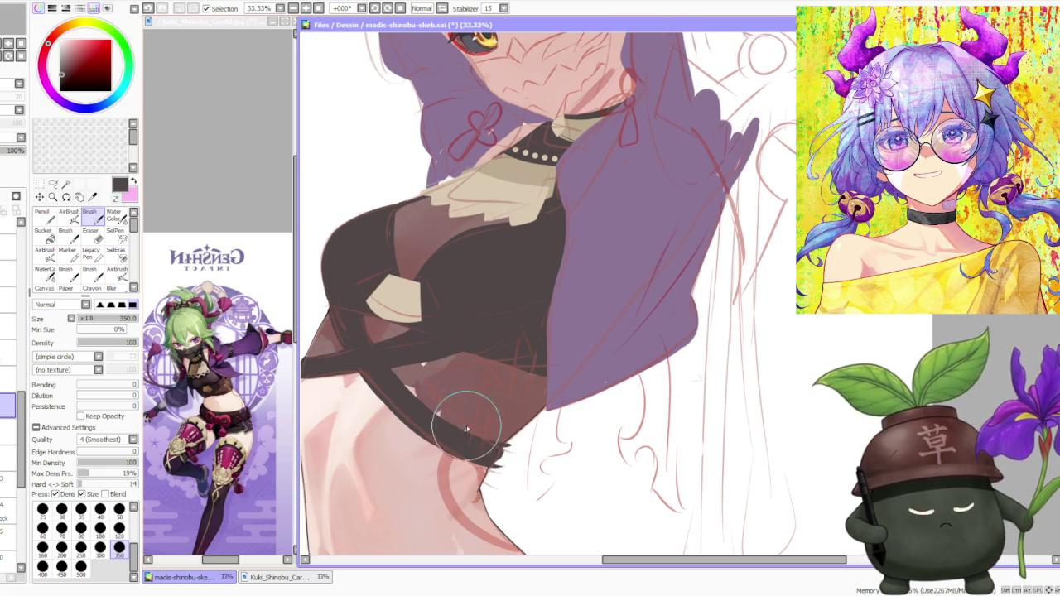
pyautogui.scroll(1, 466, 429)
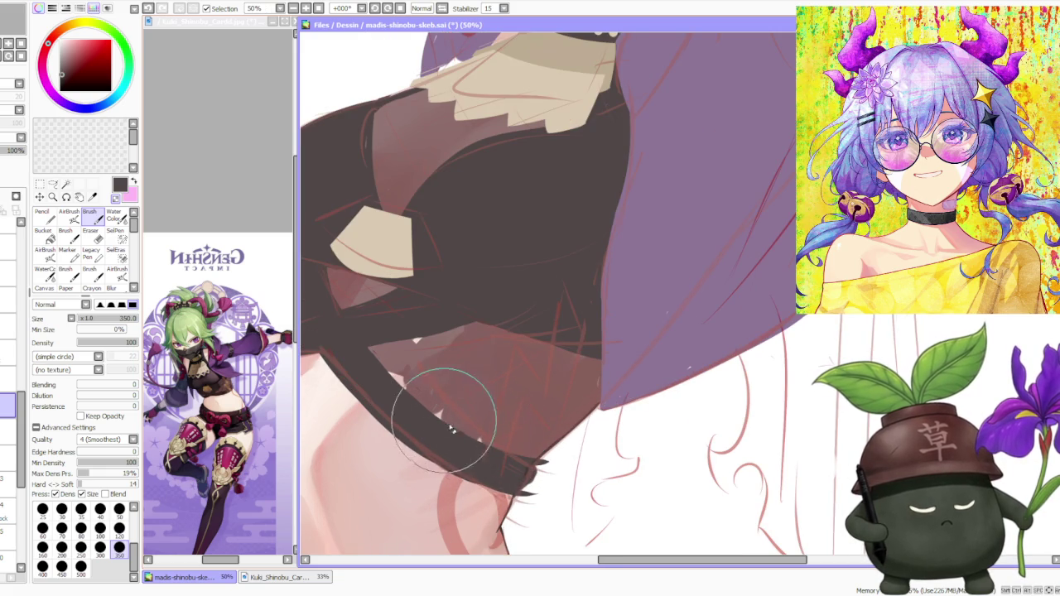
pyautogui.scroll(-1, 457, 428)
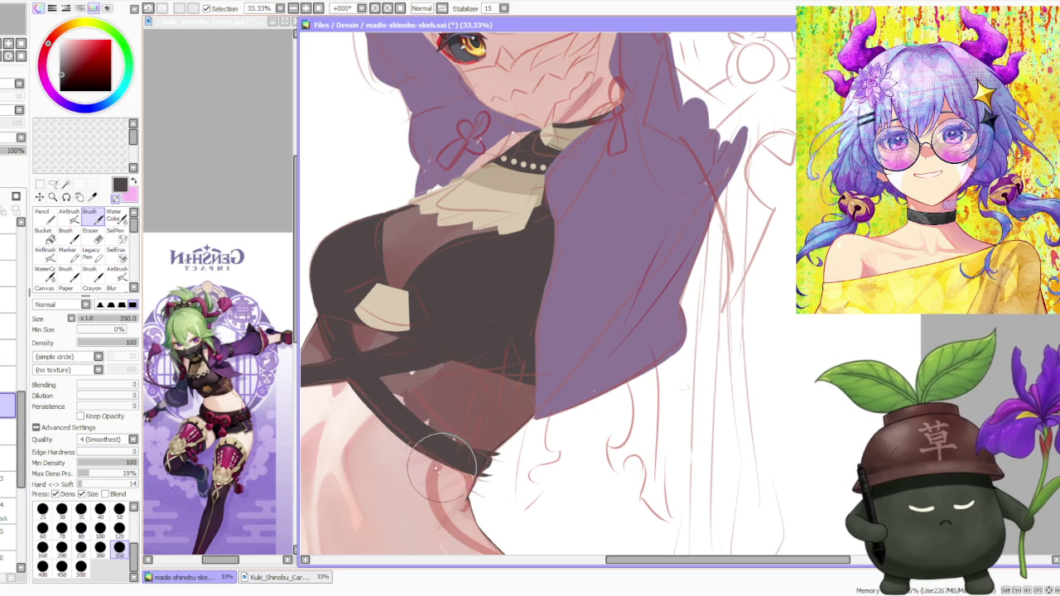
pyautogui.scroll(1, 447, 433)
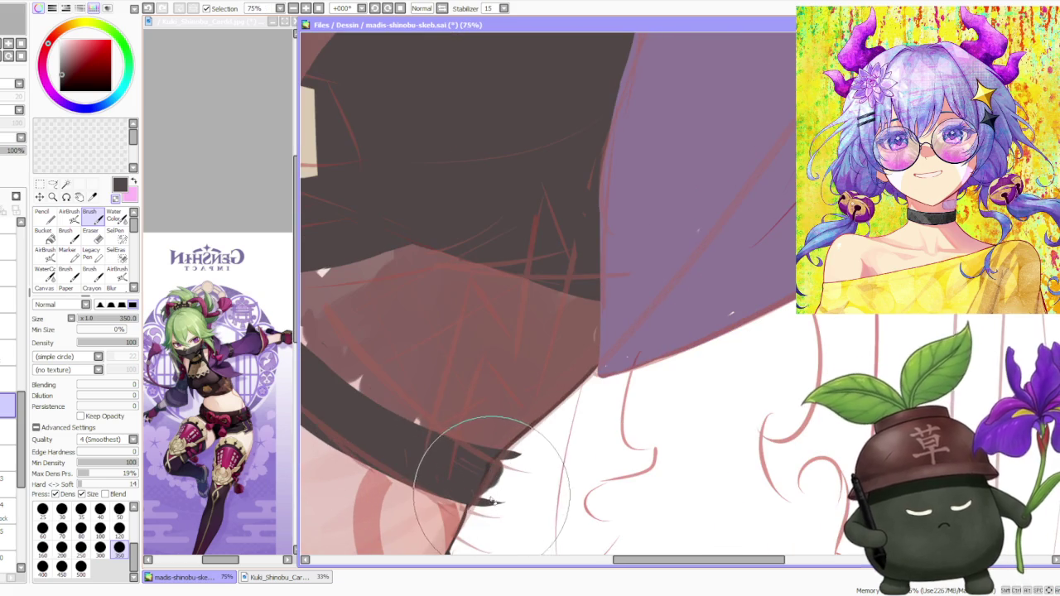
pyautogui.scroll(1, 468, 444)
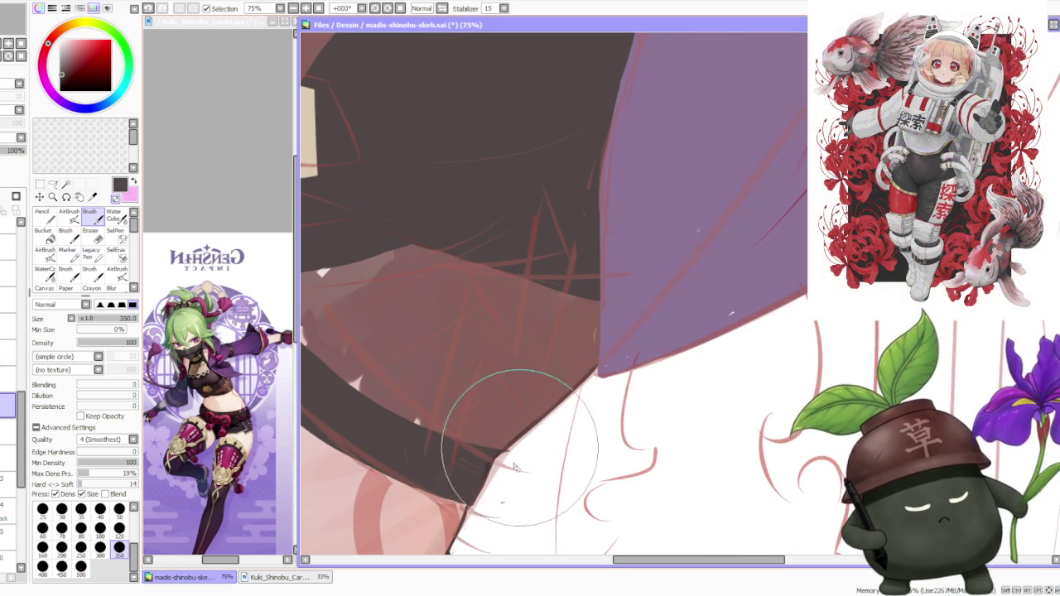
pyautogui.scroll(-2, 456, 414)
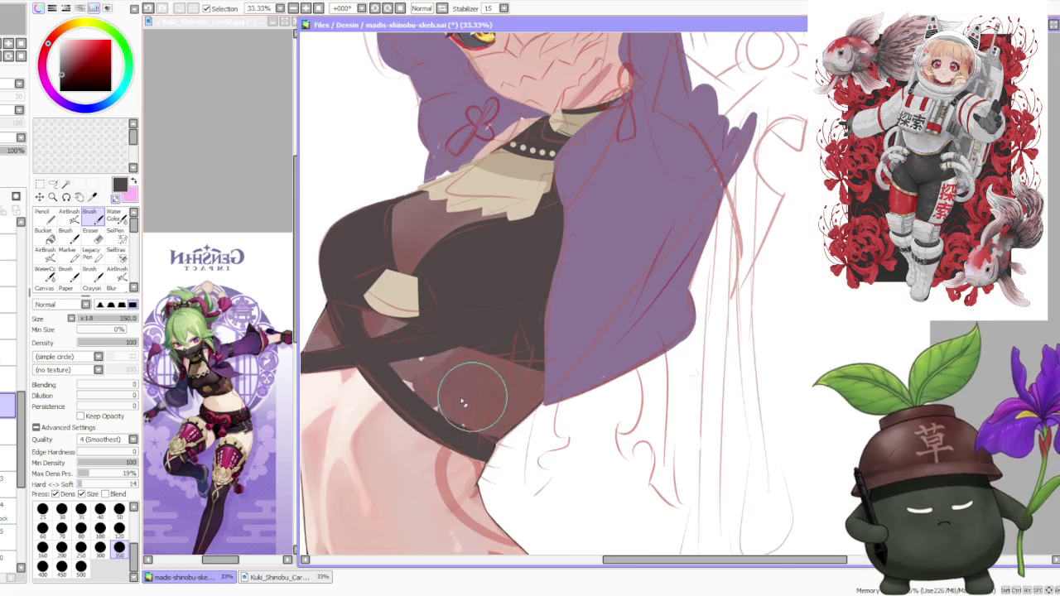
pyautogui.scroll(1, 451, 425)
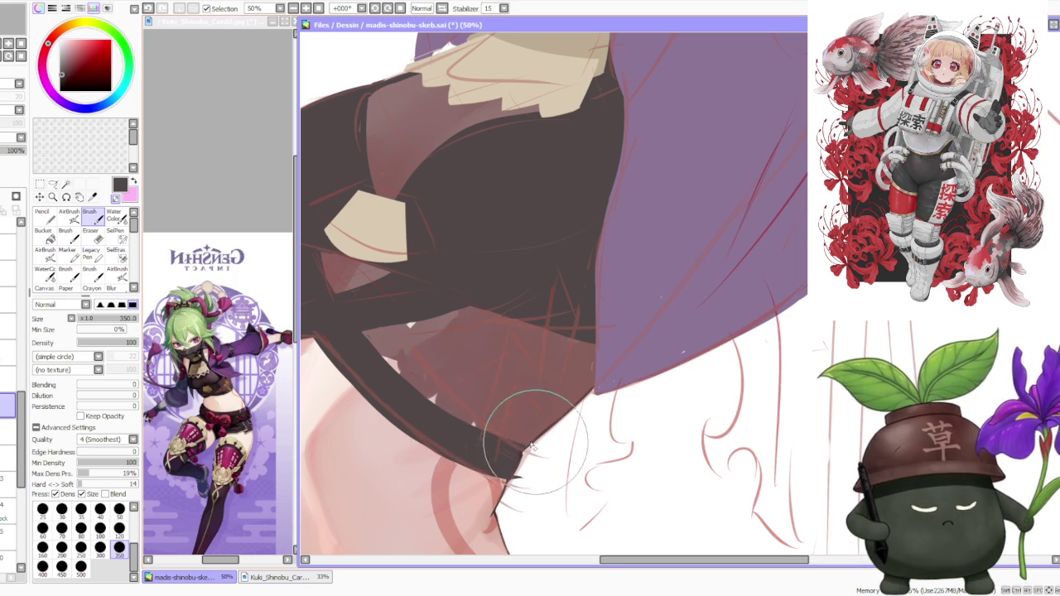
pyautogui.scroll(3, 526, 431)
pyautogui.scroll(2, 547, 461)
pyautogui.scroll(-2, 546, 460)
pyautogui.scroll(-1, 505, 452)
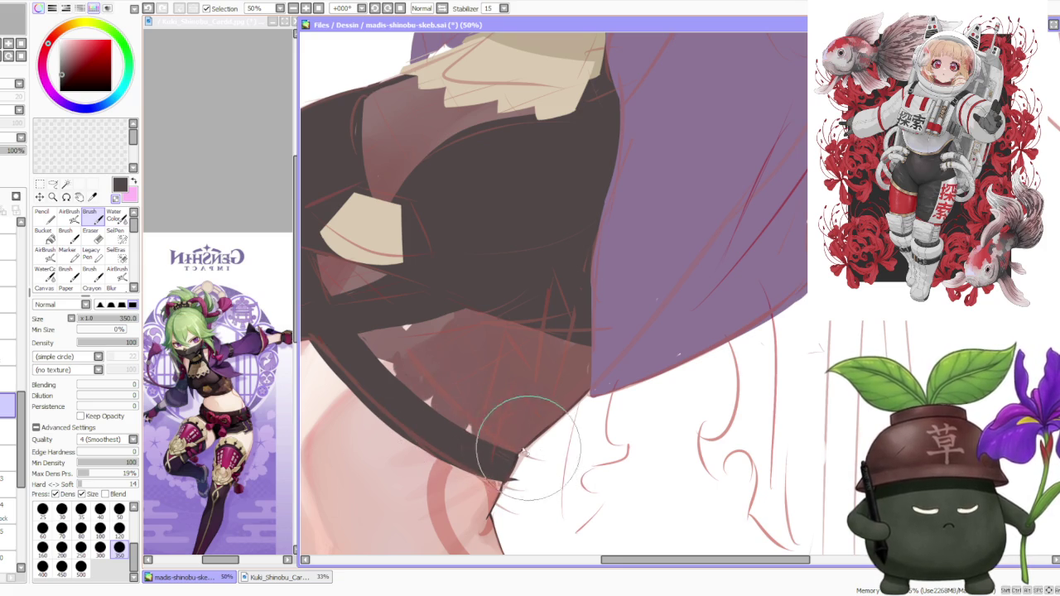
pyautogui.scroll(-3, 467, 438)
pyautogui.scroll(3, 421, 401)
pyautogui.press('[')
pyautogui.press('[')
pyautogui.press('[')
pyautogui.press('[')
pyautogui.press('[')
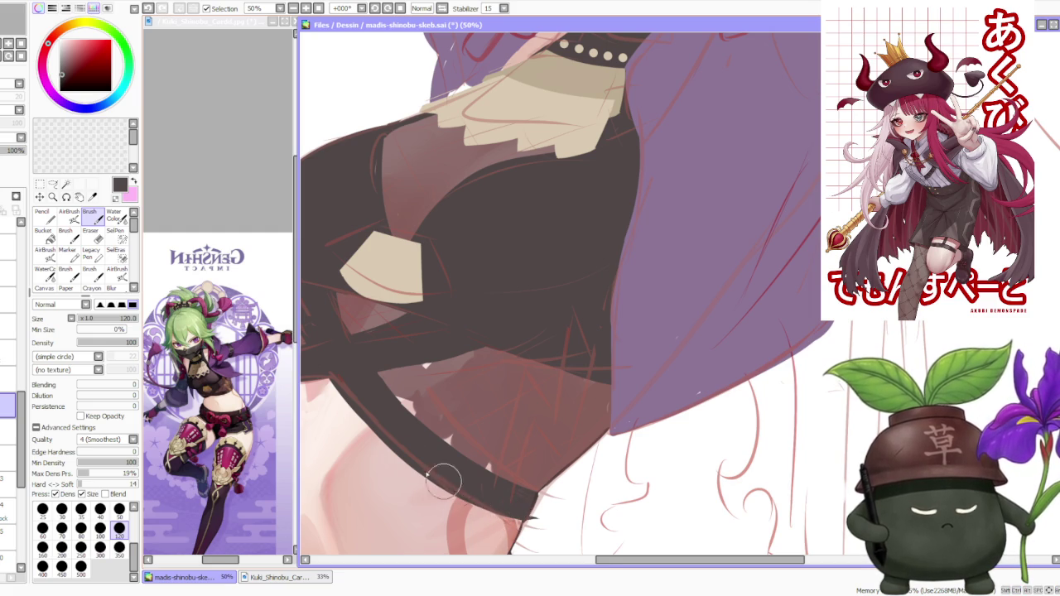
# Cover the pink sliver beside the top's side edge with the dark strap colour
pyautogui.scroll(-3, 425, 400)
pyautogui.scroll(4, 383, 406)
pyautogui.scroll(-2, 385, 386)
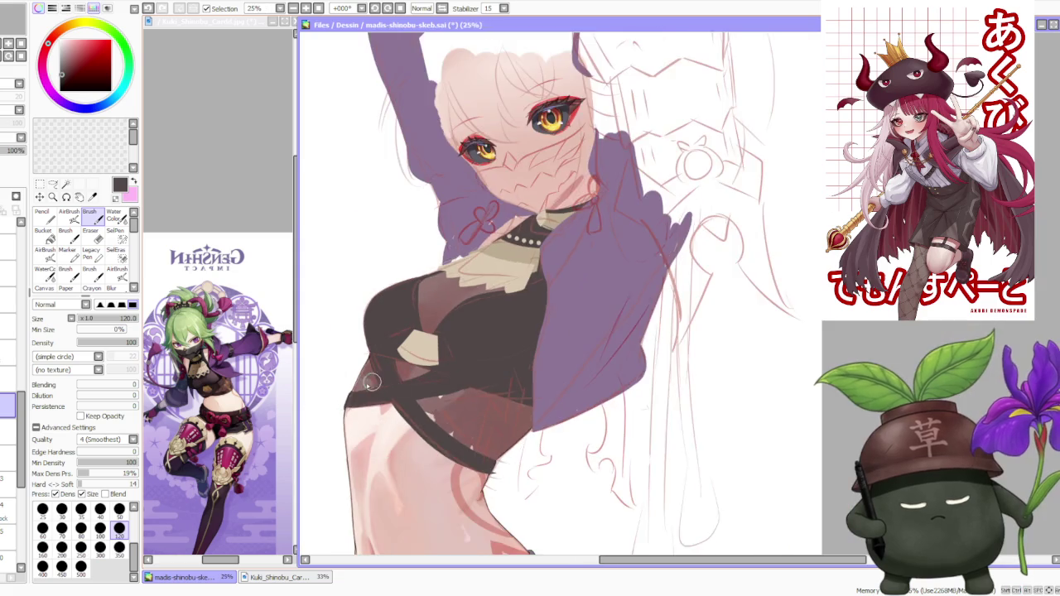
pyautogui.scroll(2, 365, 393)
pyautogui.scroll(1, 361, 397)
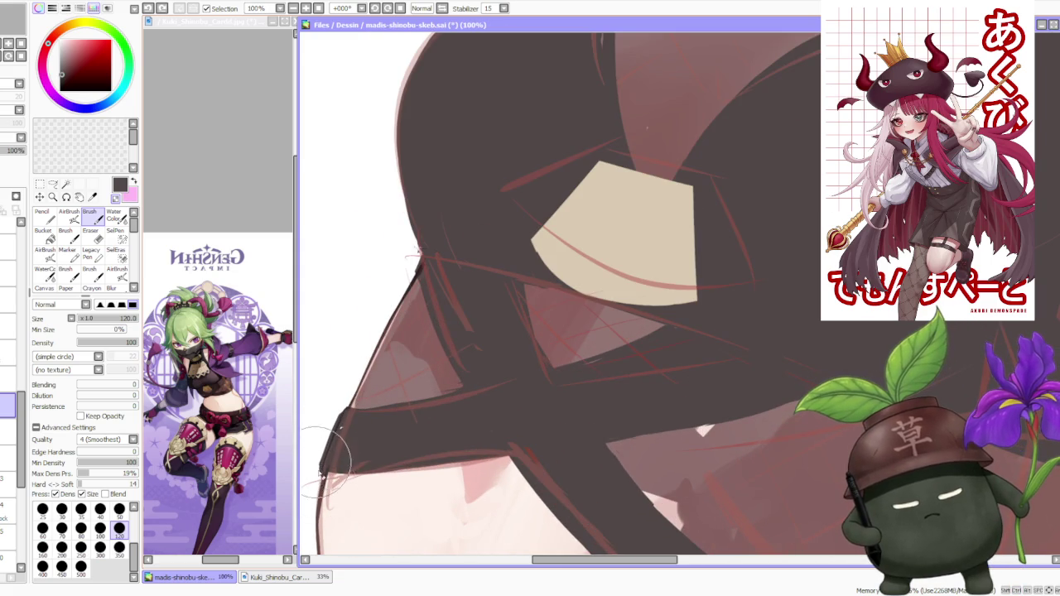
pyautogui.scroll(3, 320, 462)
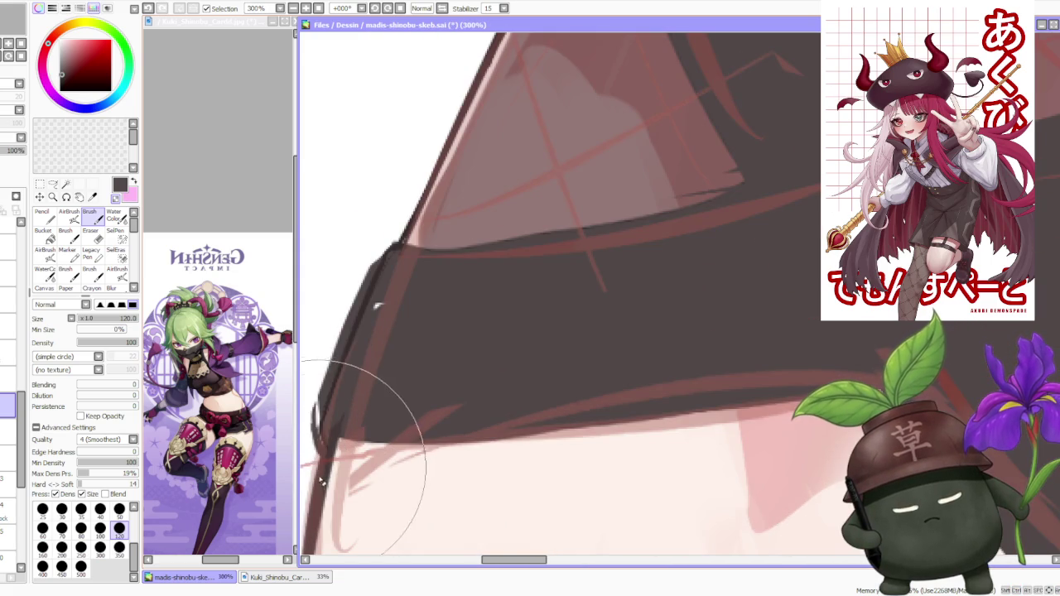
pyautogui.scroll(-1, 323, 423)
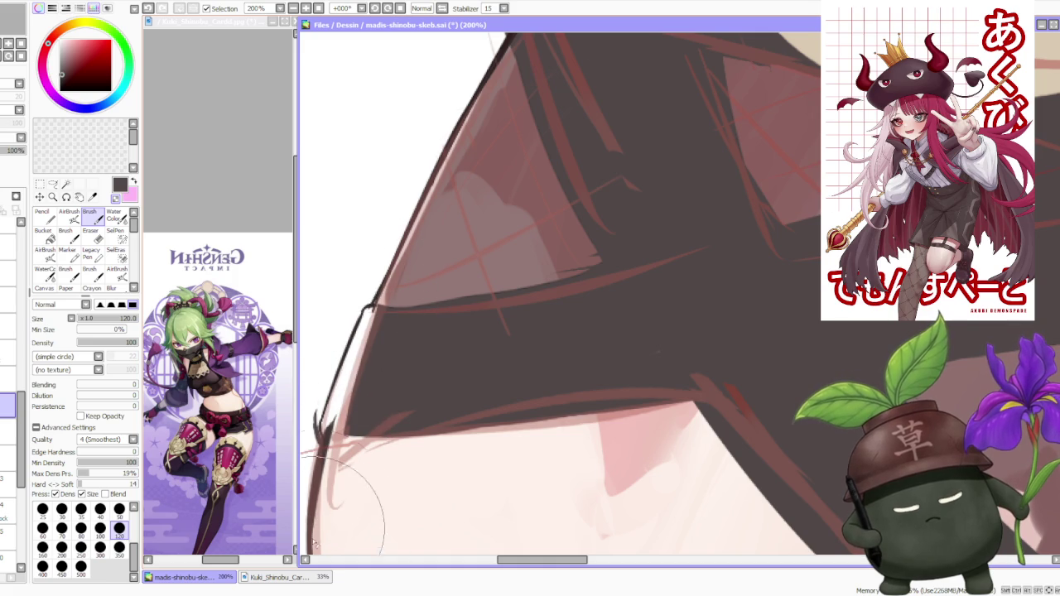
pyautogui.moveTo(358, 370); pyautogui.dragTo(348, 397)
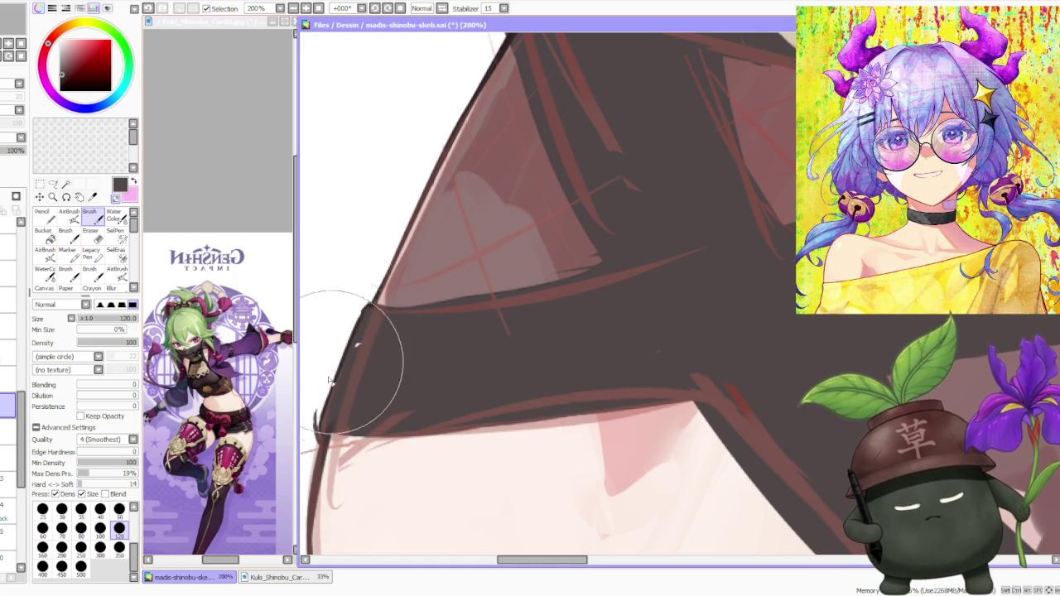
pyautogui.scroll(-3, 367, 296)
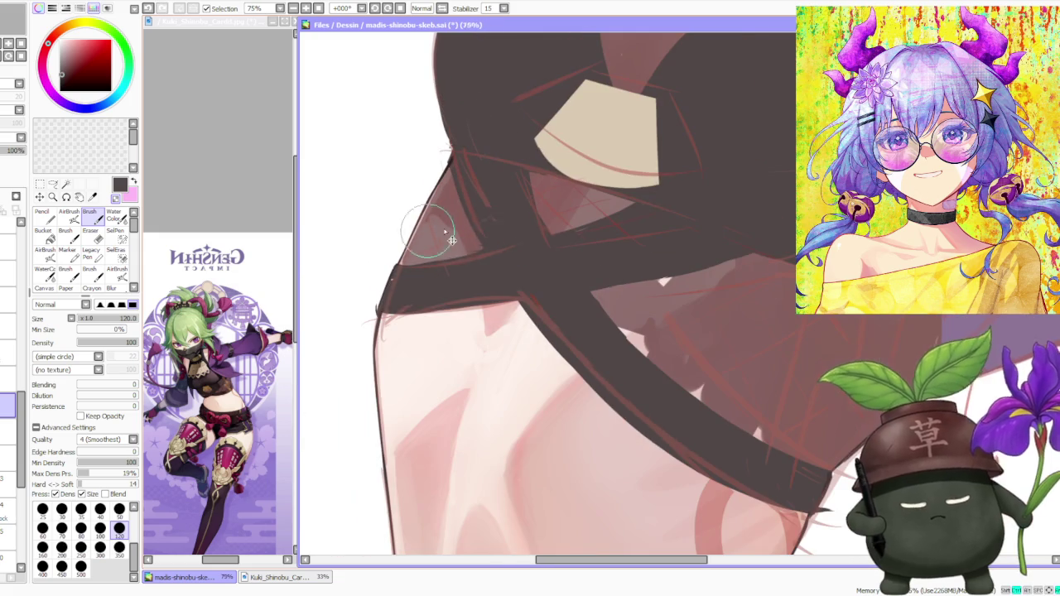
pyautogui.scroll(-1, 571, 283)
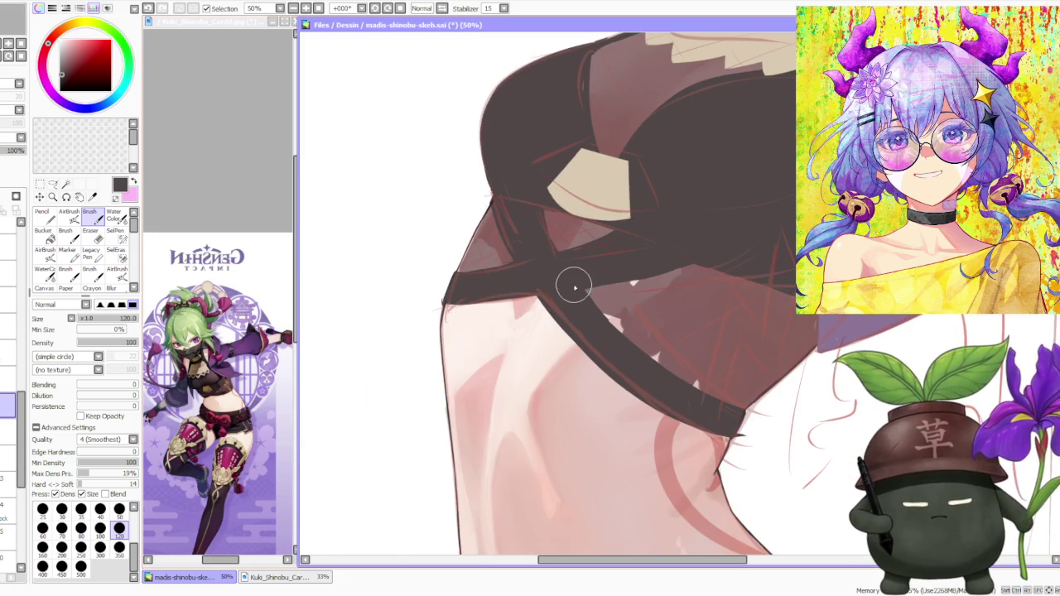
pyautogui.scroll(-3, 10, 373)
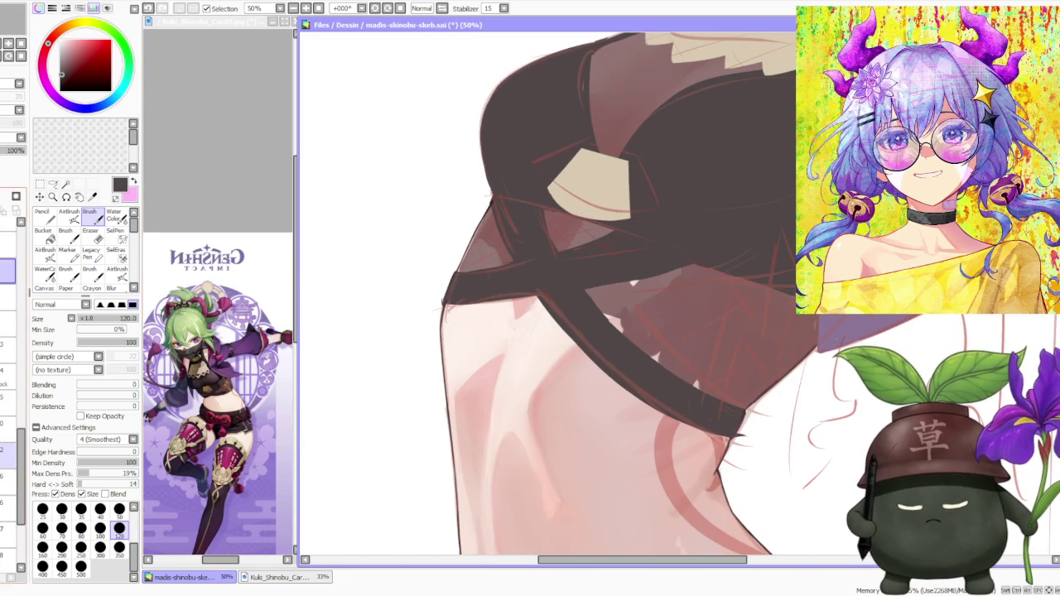
pyautogui.scroll(-2, 10, 372)
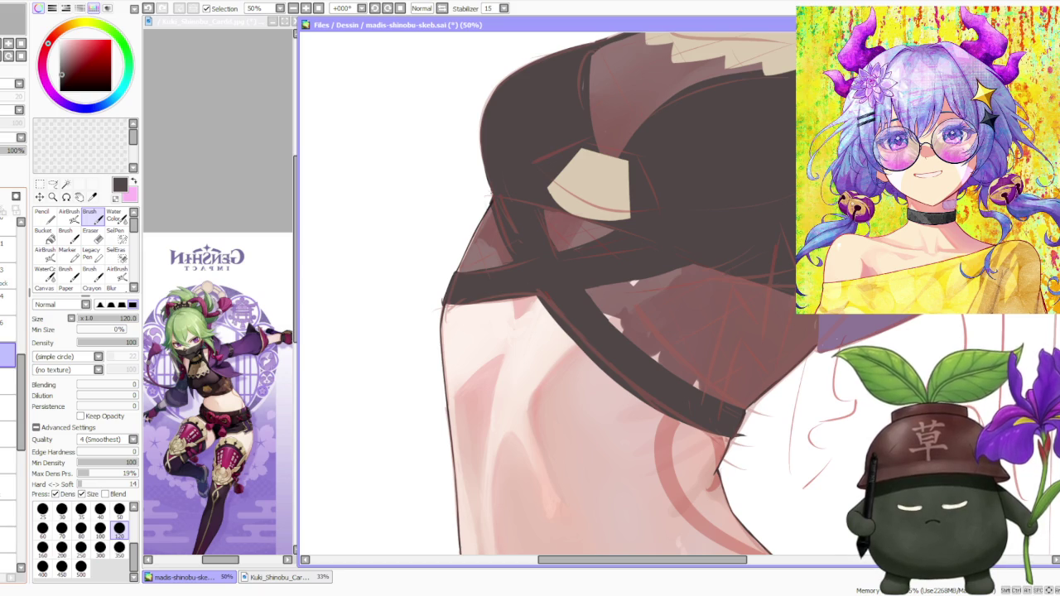
# Toggle the sketch layer's visibility a few times to compare the painting with and without lines
pyautogui.click(14, 143)
pyautogui.click(14, 143)
pyautogui.click(14, 143)
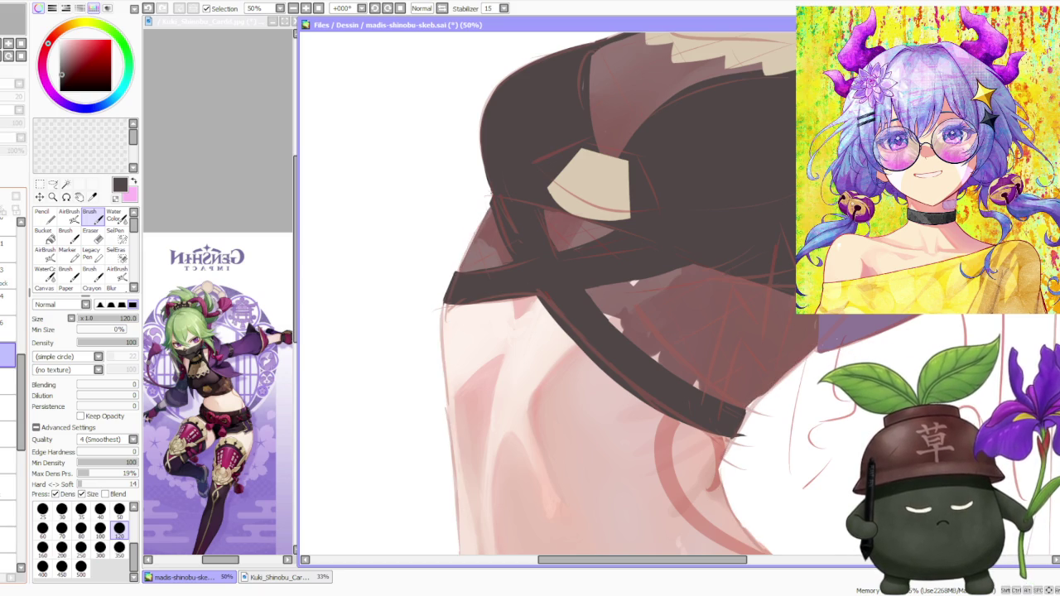
pyautogui.click(14, 144)
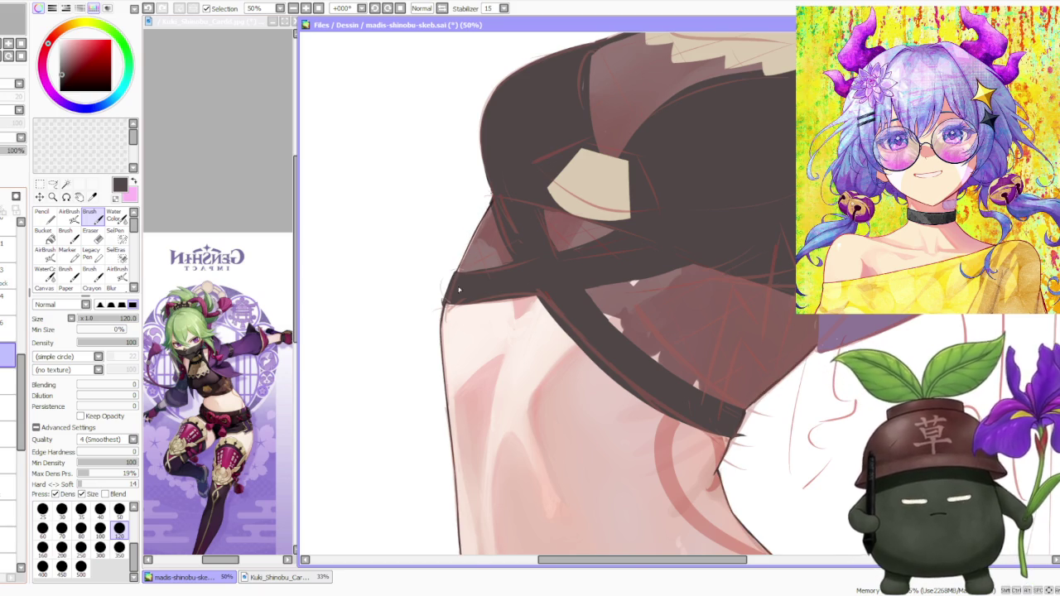
pyautogui.scroll(1, 459, 289)
pyautogui.scroll(1, 459, 289)
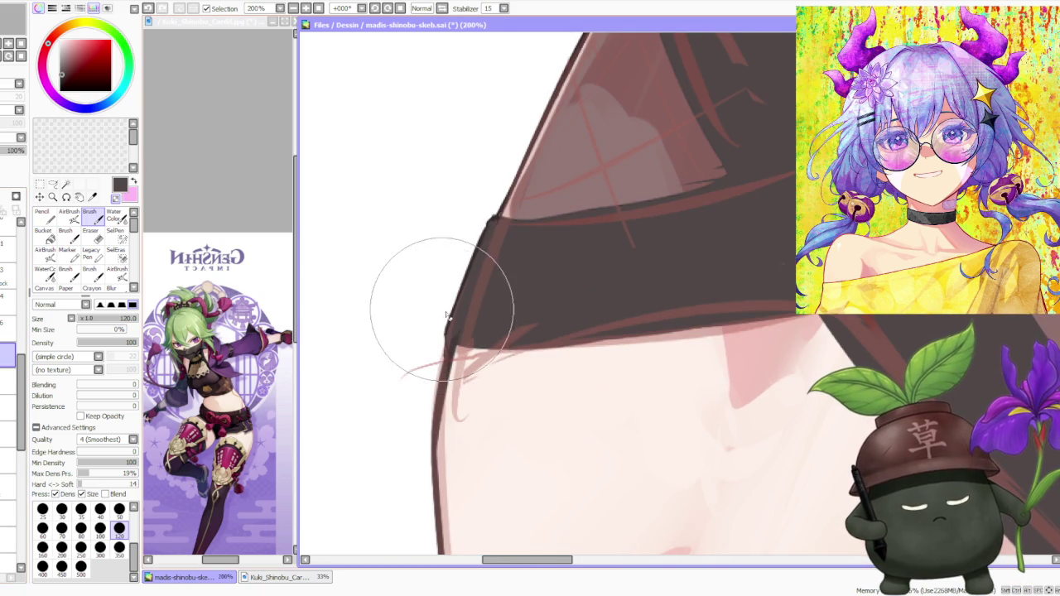
pyautogui.scroll(-1, 472, 323)
pyautogui.scroll(-1, 635, 279)
pyautogui.scroll(-1, 634, 283)
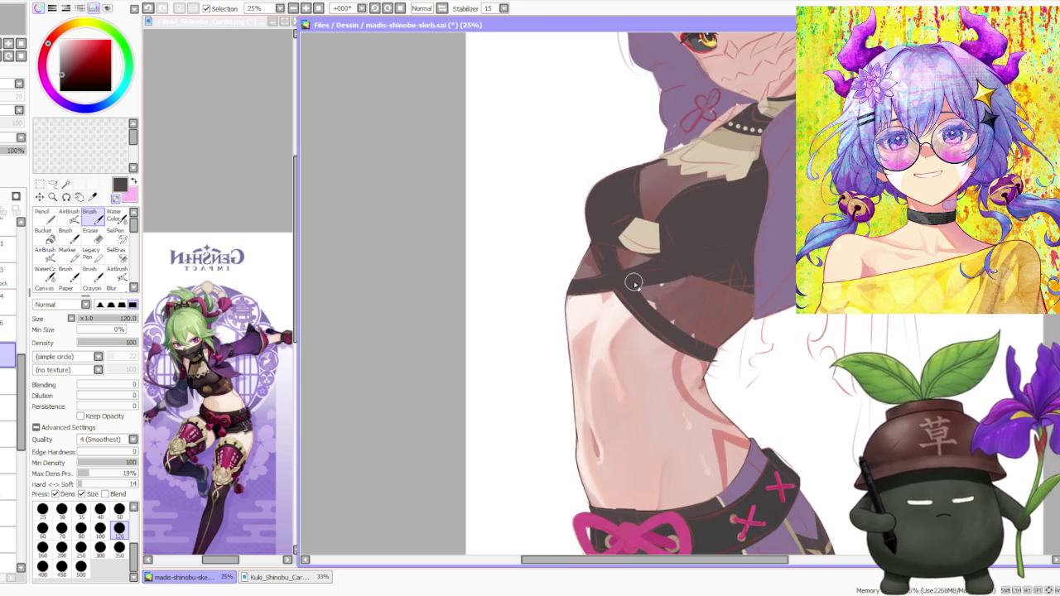
pyautogui.scroll(2, 634, 282)
pyautogui.scroll(1, 741, 372)
pyautogui.scroll(-1, 745, 403)
pyautogui.scroll(-1, 771, 367)
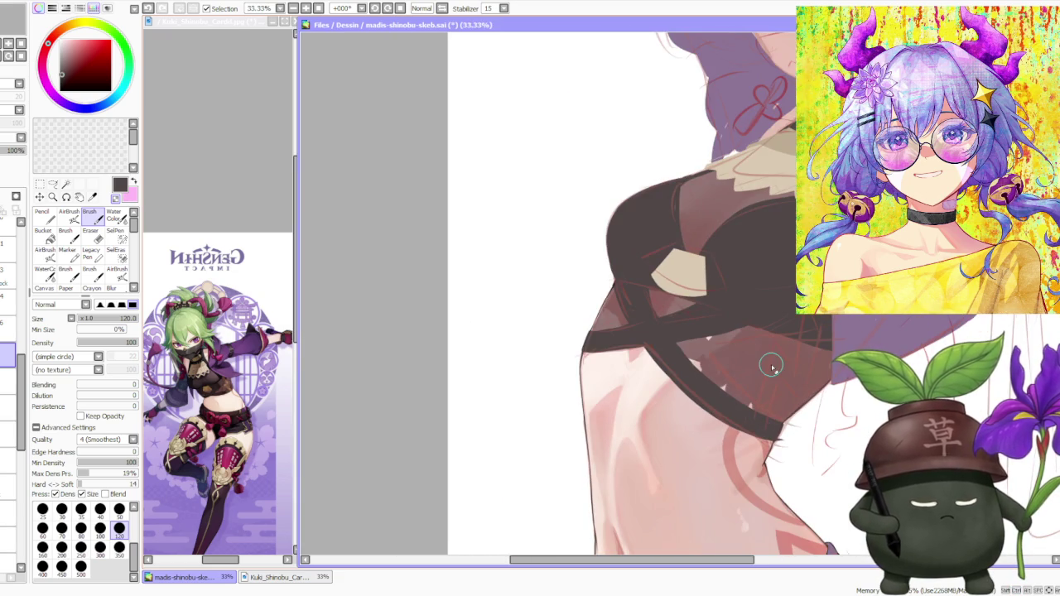
pyautogui.scroll(-3, 771, 367)
pyautogui.scroll(-2, 637, 331)
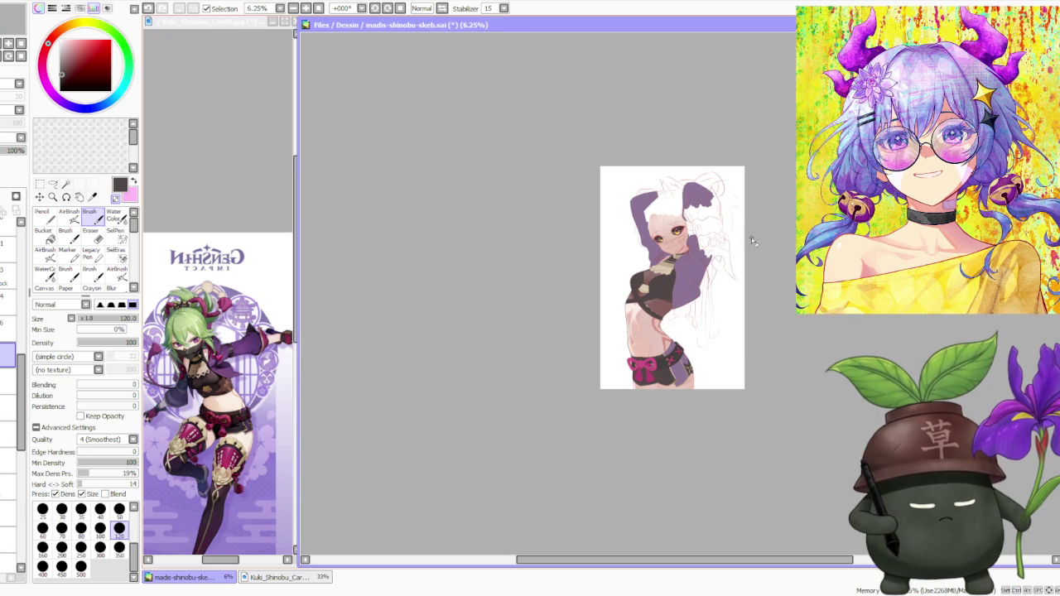
pyautogui.scroll(3, 8, 331)
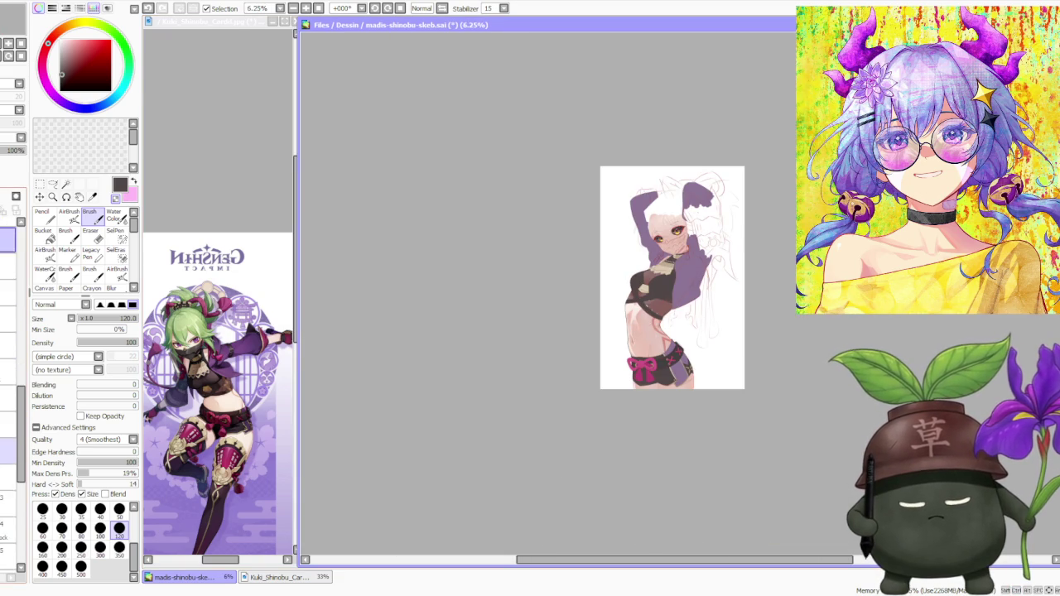
pyautogui.scroll(2, 8, 372)
pyautogui.scroll(2, 8, 372)
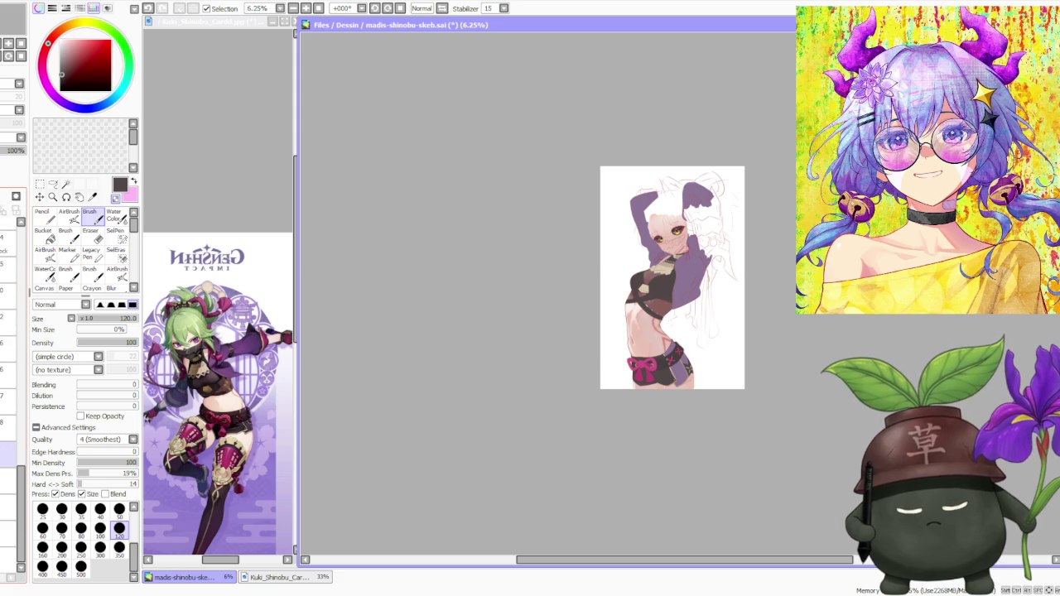
# Select a different layer in the layer list to work on
pyautogui.click(9, 454)
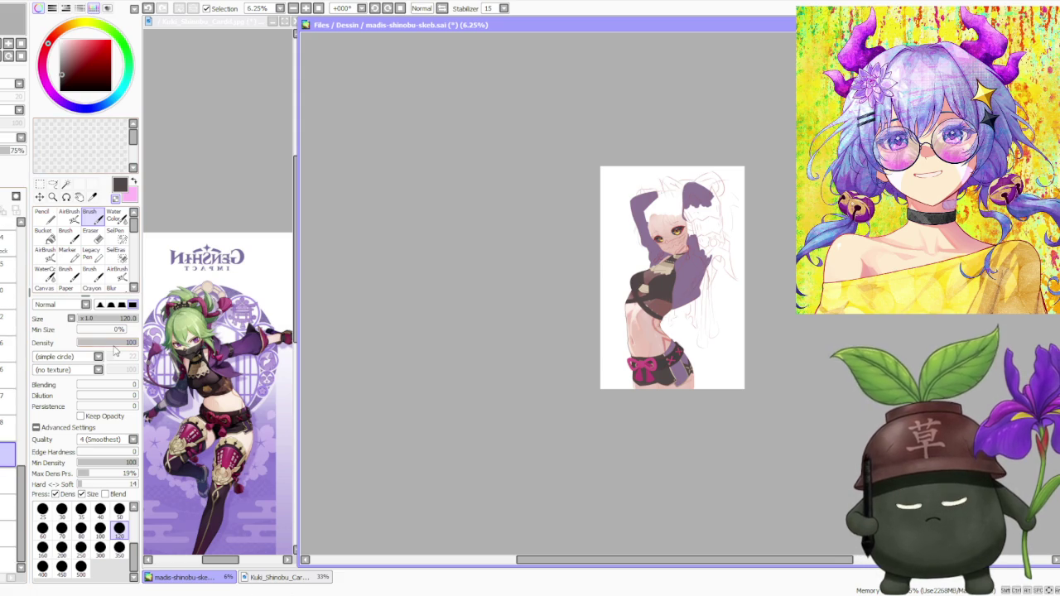
pyautogui.scroll(3, 627, 334)
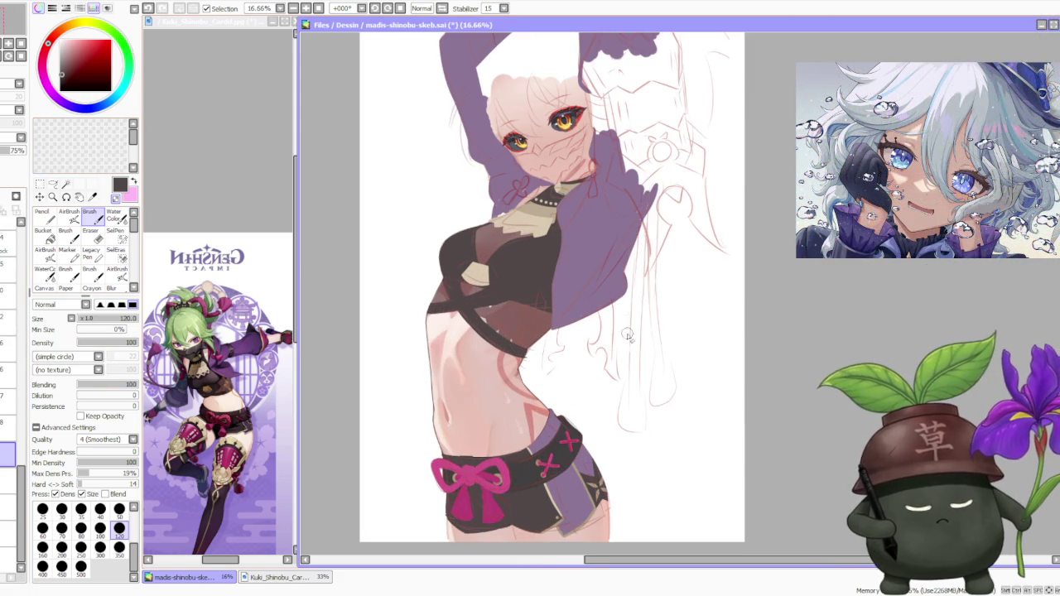
pyautogui.scroll(2, 484, 309)
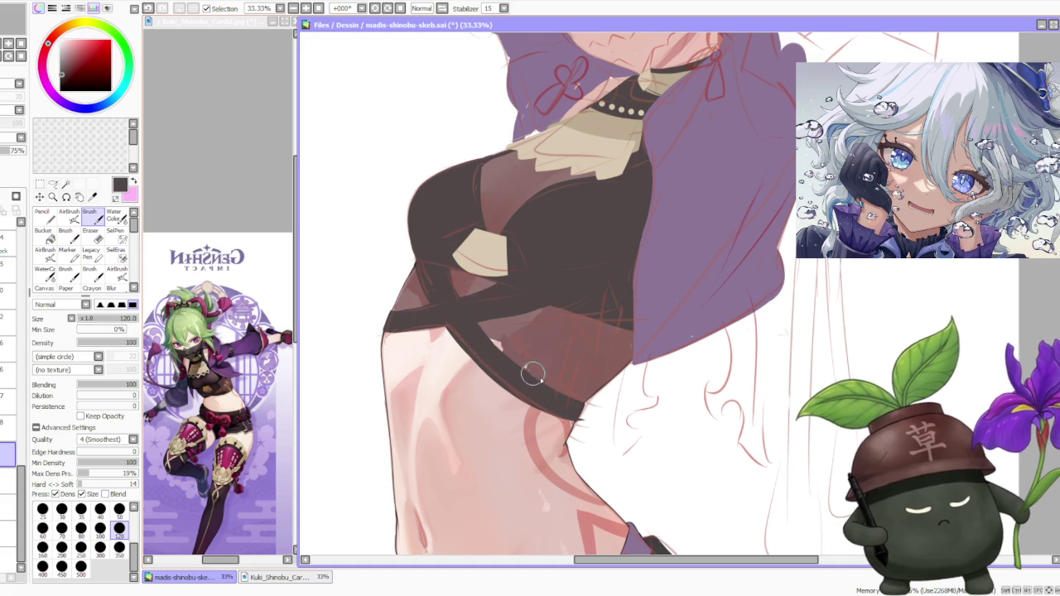
# Mirror the canvas view horizontally, then select another layer to paint on
pyautogui.scroll(-1, 533, 360)
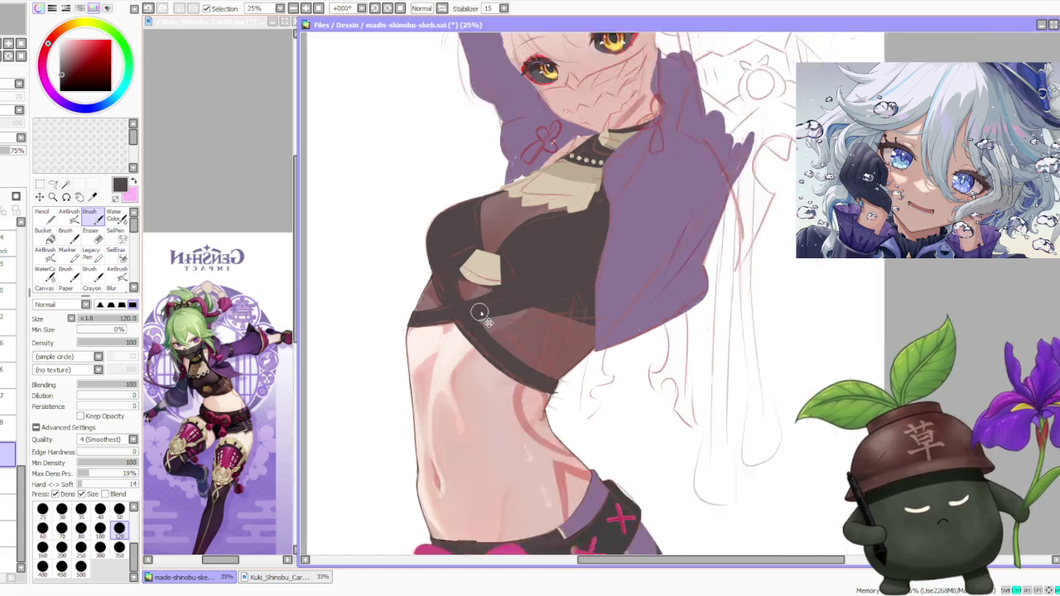
pyautogui.scroll(-1, 478, 244)
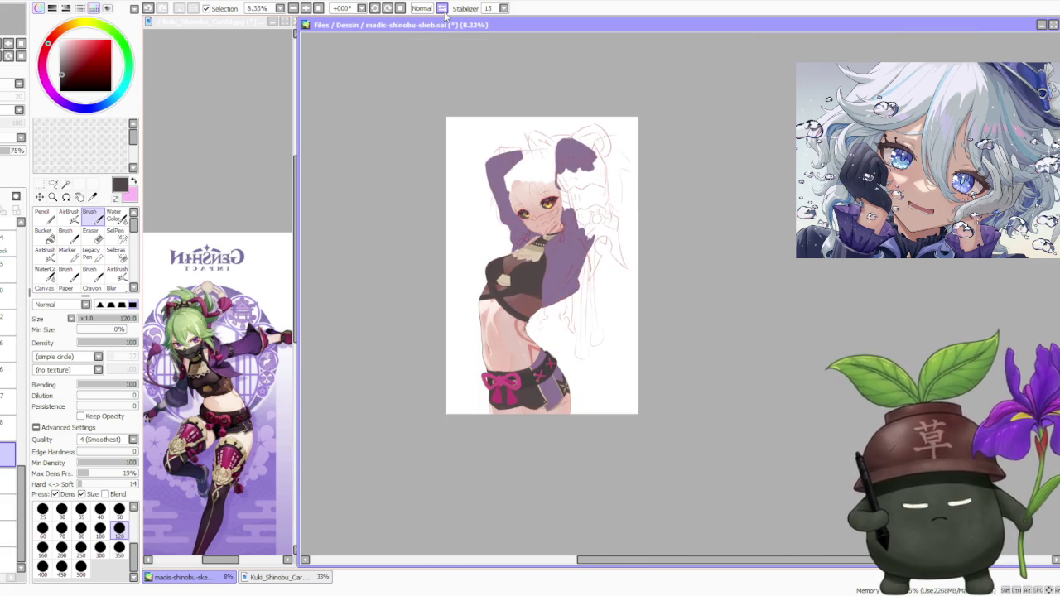
pyautogui.press('h')
pyautogui.scroll(-2, 398, 312)
pyautogui.scroll(3, 398, 311)
pyautogui.scroll(3, 820, 389)
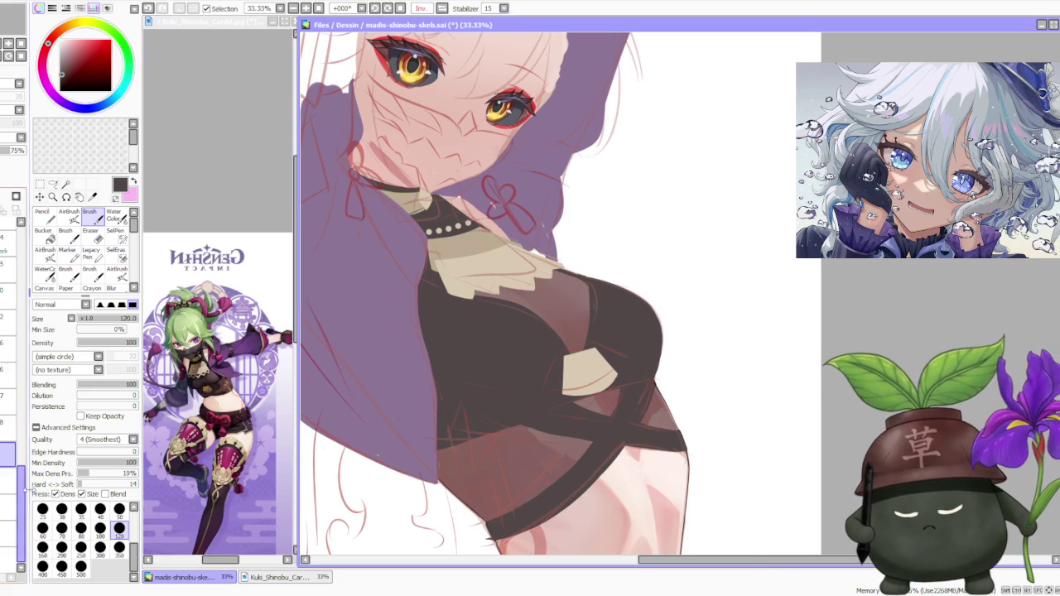
pyautogui.scroll(-3, 18, 442)
pyautogui.click(9, 380)
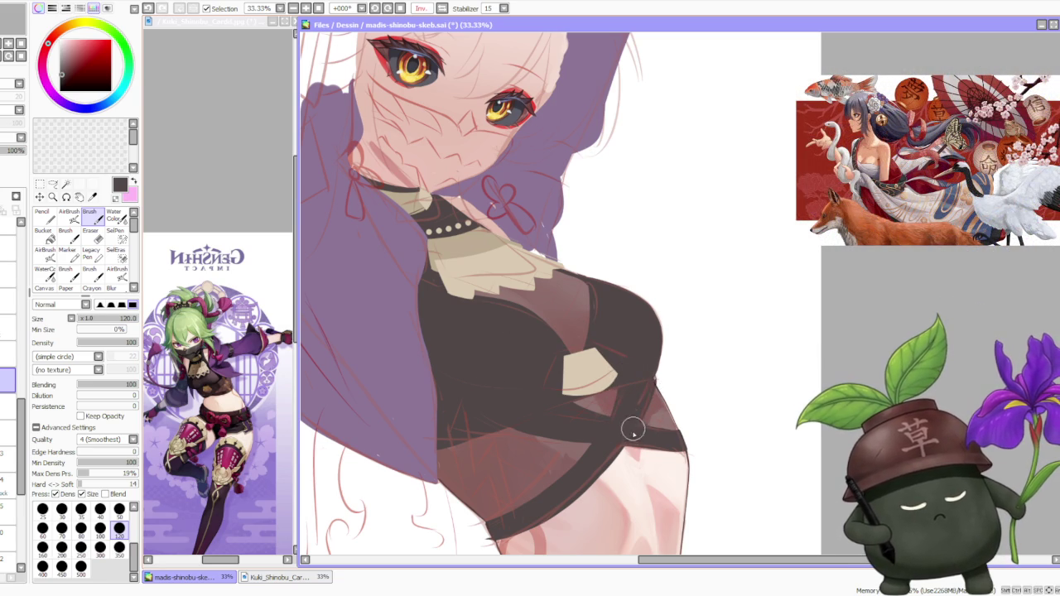
pyautogui.scroll(1, 658, 375)
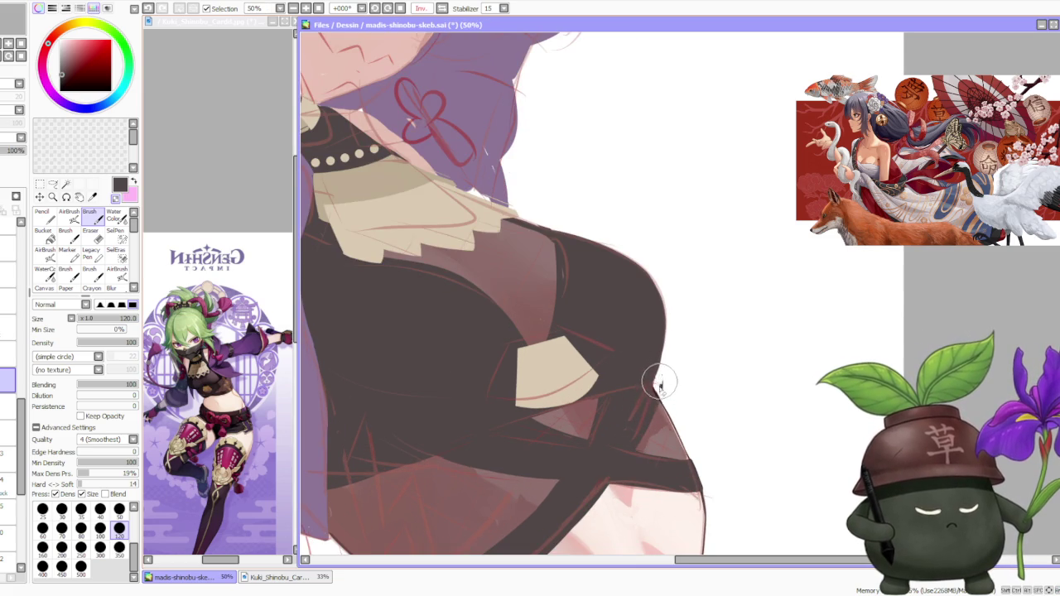
pyautogui.scroll(-3, 659, 385)
pyautogui.scroll(-1, 662, 309)
pyautogui.scroll(-1, 667, 309)
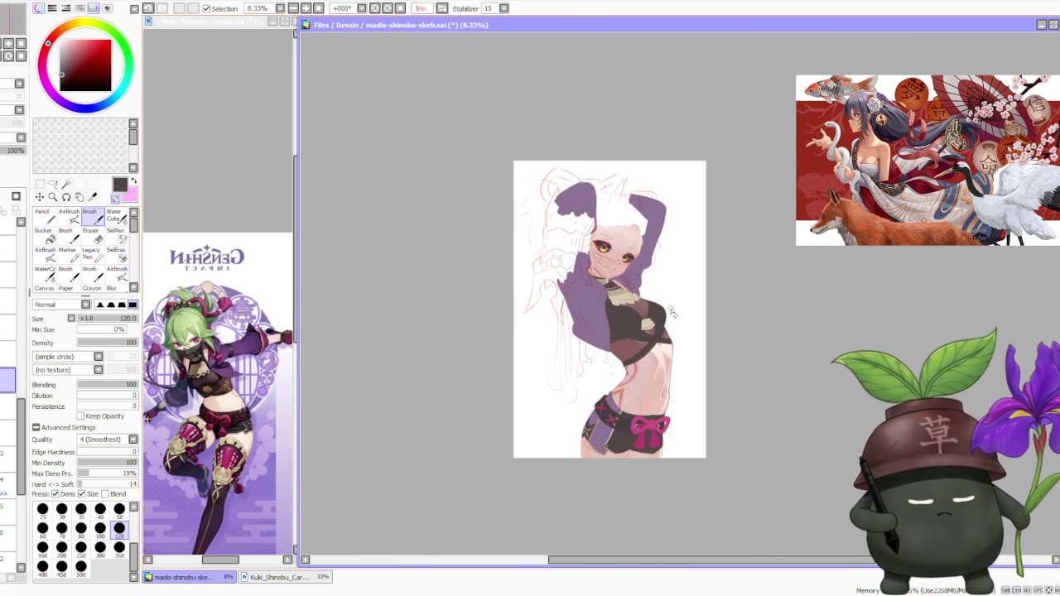
pyautogui.press('h')
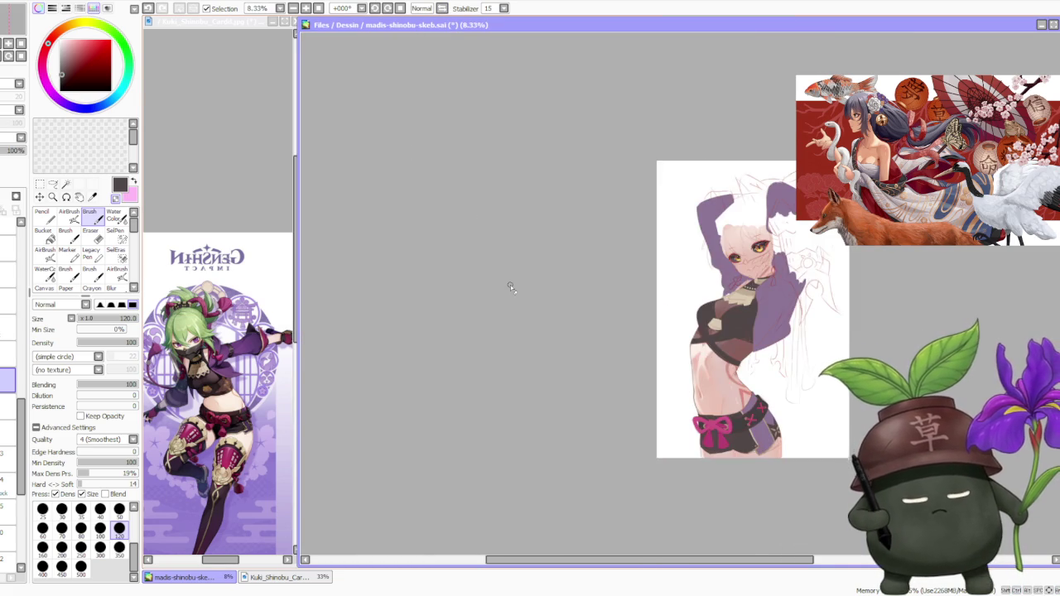
pyautogui.scroll(-1, 658, 287)
pyautogui.scroll(2, 786, 286)
pyautogui.scroll(1, 787, 286)
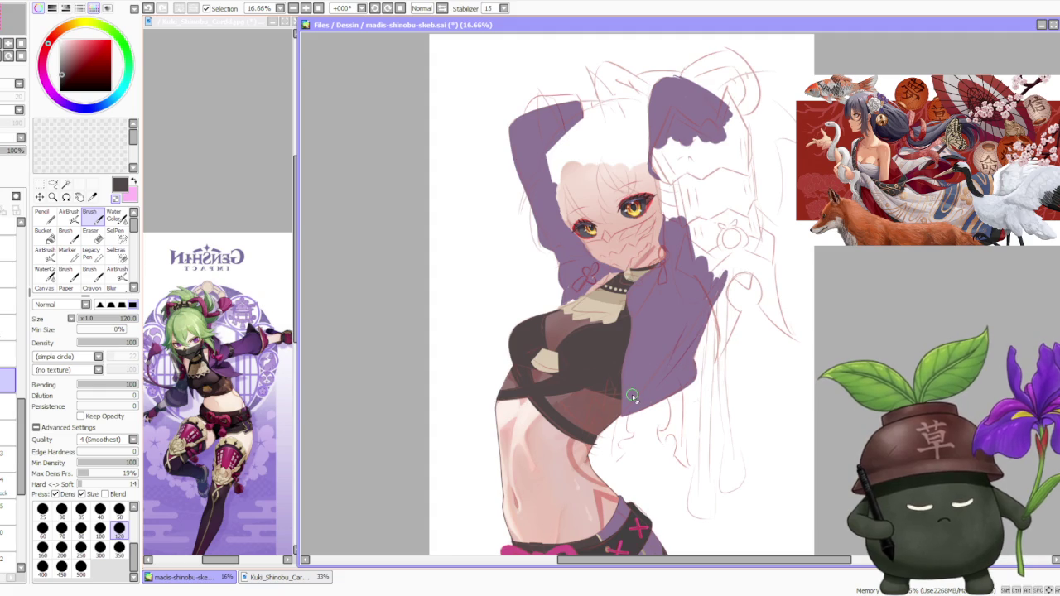
pyautogui.scroll(-3, 623, 397)
pyautogui.scroll(3, 623, 398)
pyautogui.scroll(3, 534, 412)
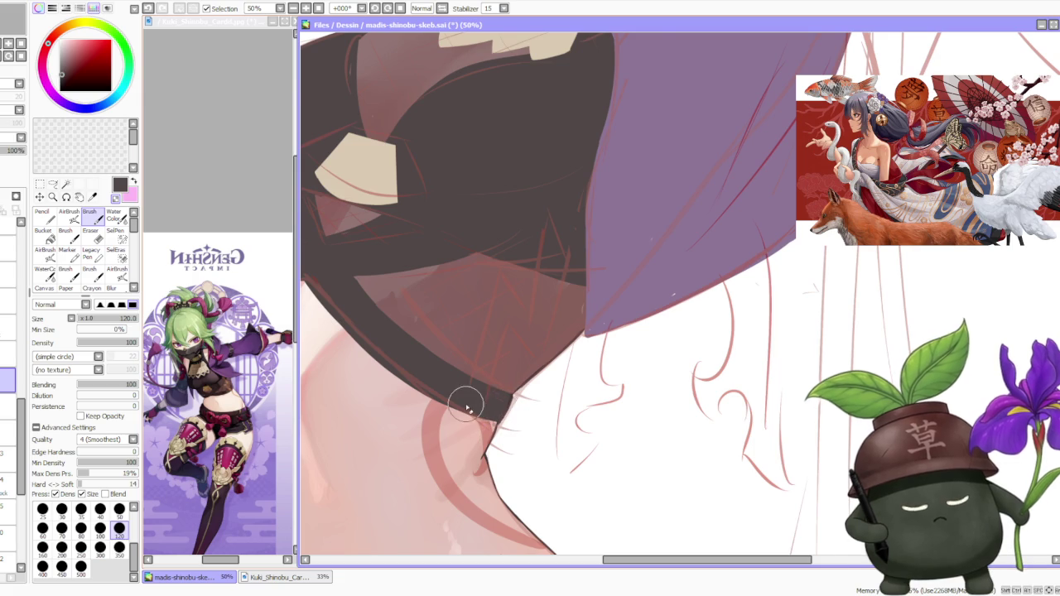
pyautogui.scroll(1, 475, 412)
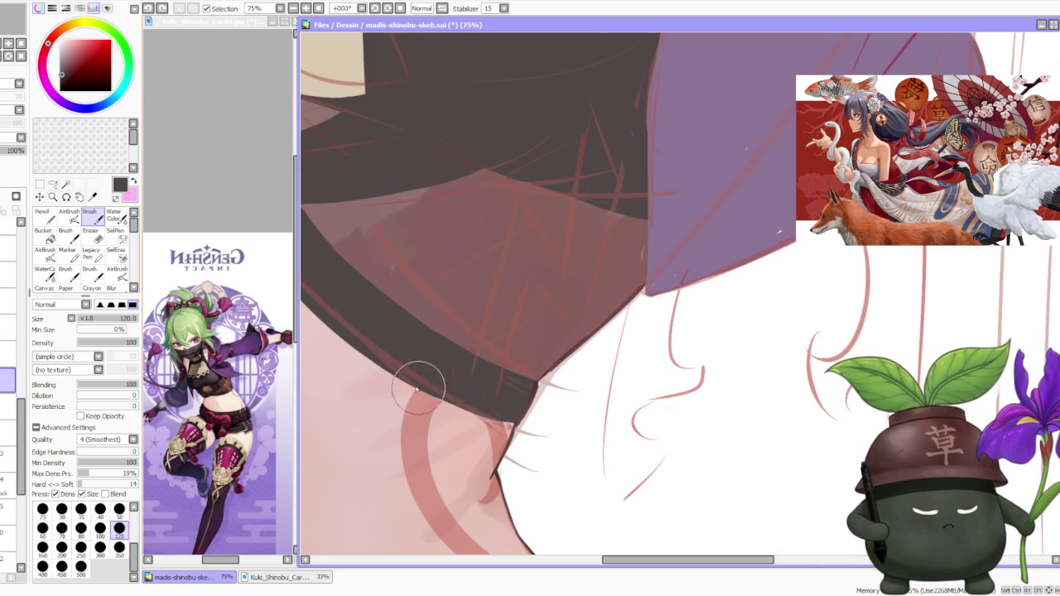
pyautogui.moveTo(415, 378)
pyautogui.mouseDown()
pyautogui.moveTo(515, 424)
pyautogui.moveTo(397, 372)
pyautogui.moveTo(483, 421)
pyautogui.moveTo(386, 366)
pyautogui.moveTo(425, 403)
pyautogui.moveTo(524, 426)
pyautogui.moveTo(461, 403)
pyautogui.moveTo(502, 412)
pyautogui.moveTo(460, 411)
pyautogui.moveTo(502, 414)
pyautogui.moveTo(471, 412)
pyautogui.moveTo(503, 425)
pyautogui.mouseUp()
pyautogui.scroll(-3, 464, 351)
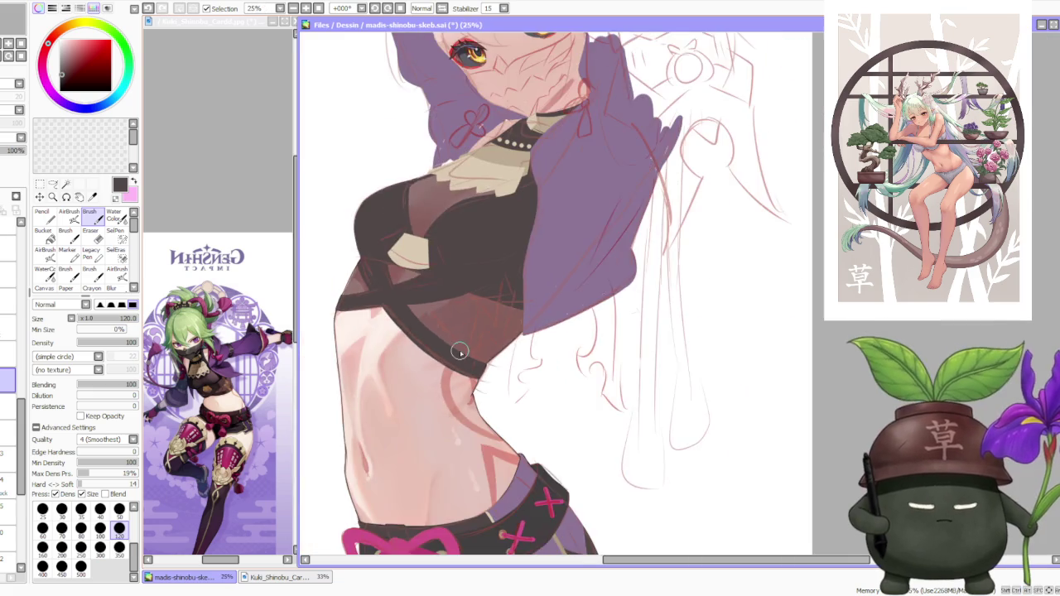
pyautogui.scroll(-2, 461, 352)
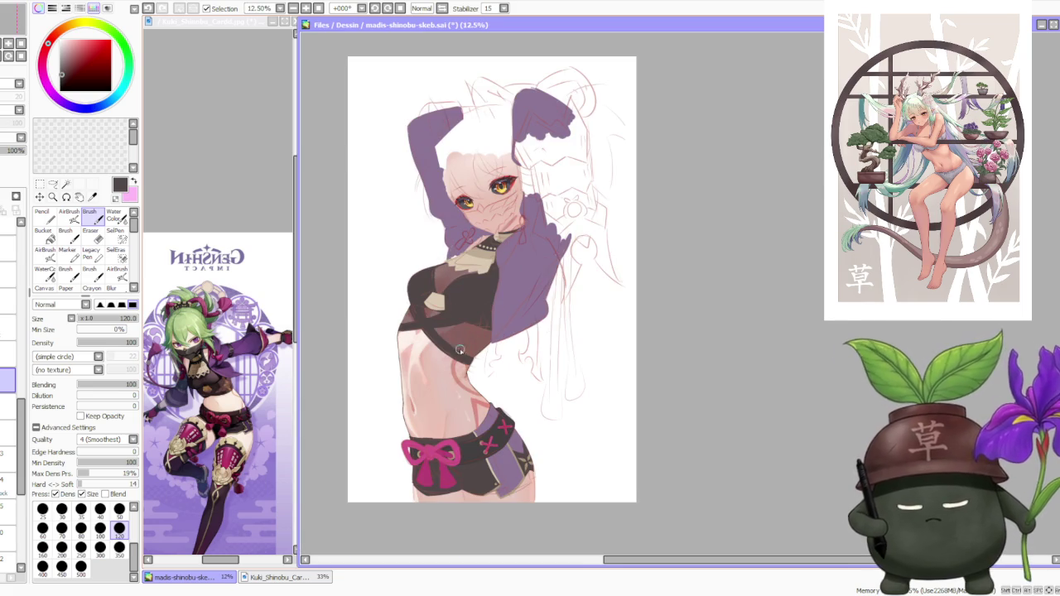
pyautogui.scroll(-1, 587, 343)
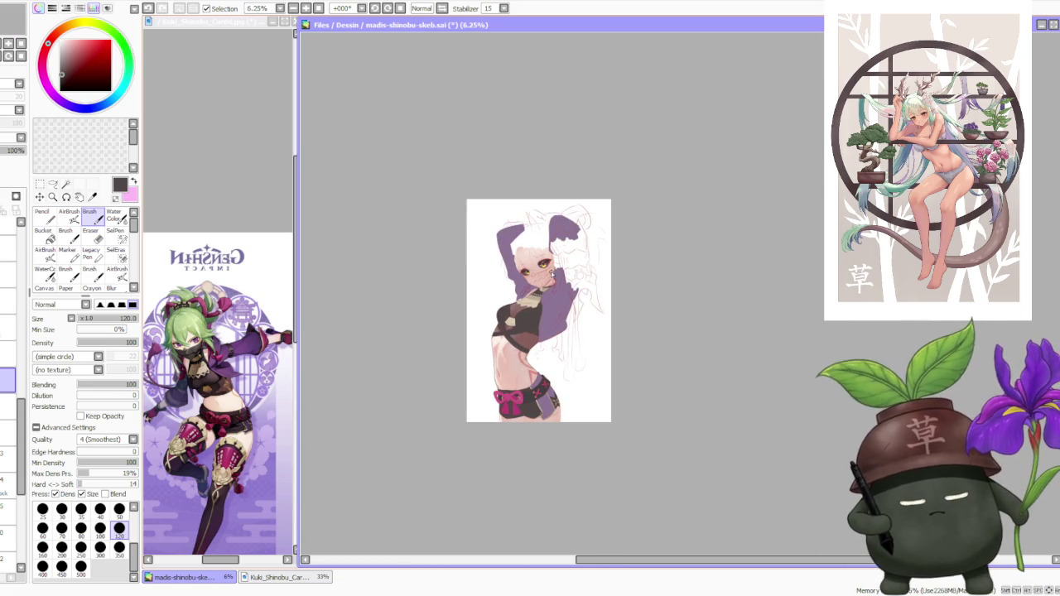
pyautogui.scroll(1, 551, 280)
pyautogui.scroll(1, 552, 280)
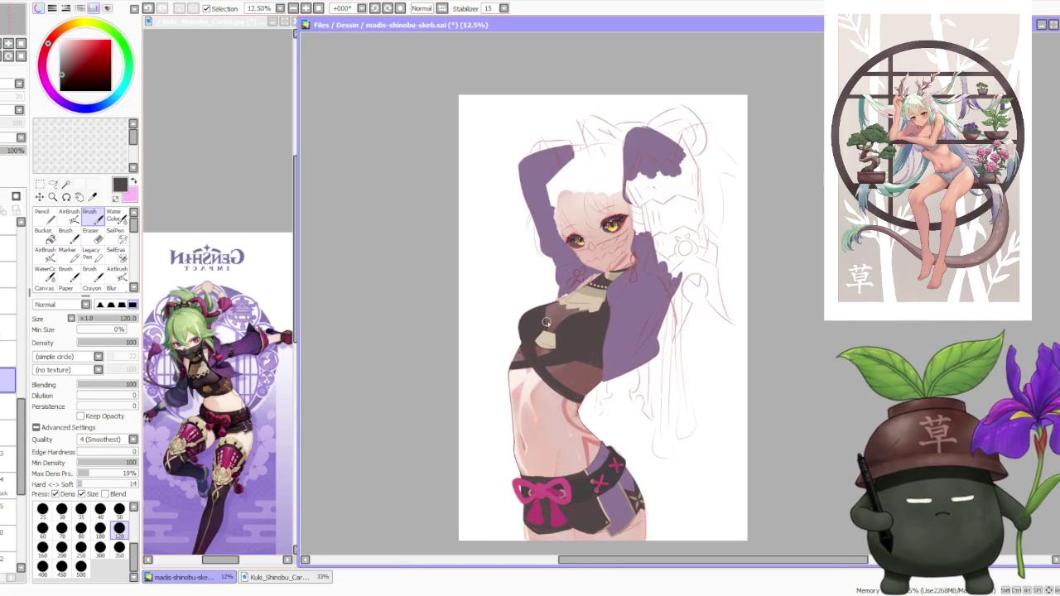
pyautogui.scroll(1, 617, 317)
pyautogui.scroll(1, 617, 317)
pyautogui.scroll(-3, 618, 316)
pyautogui.scroll(-3, 617, 313)
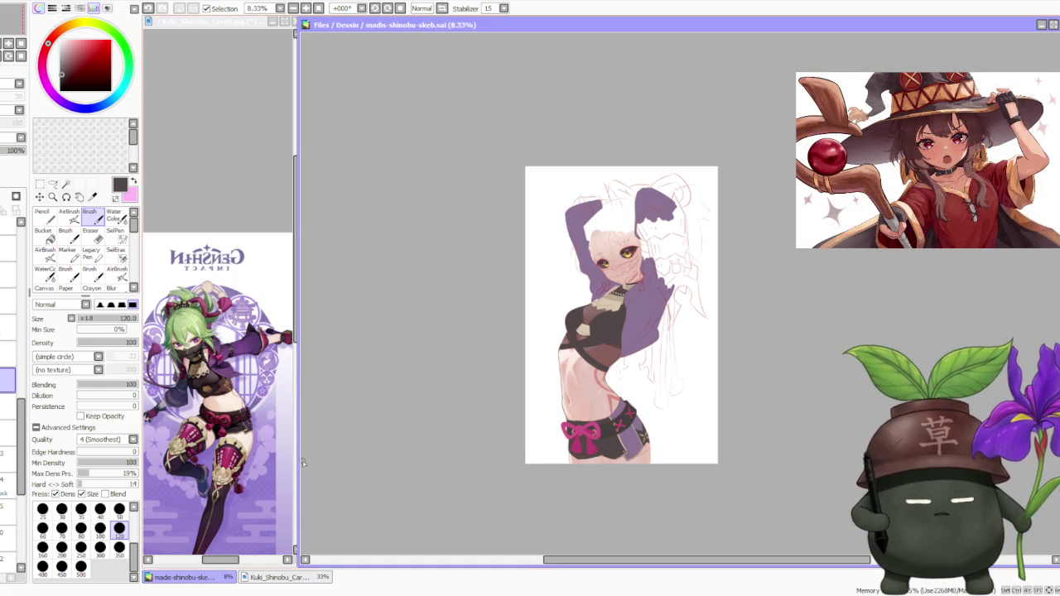
pyautogui.scroll(1, 584, 356)
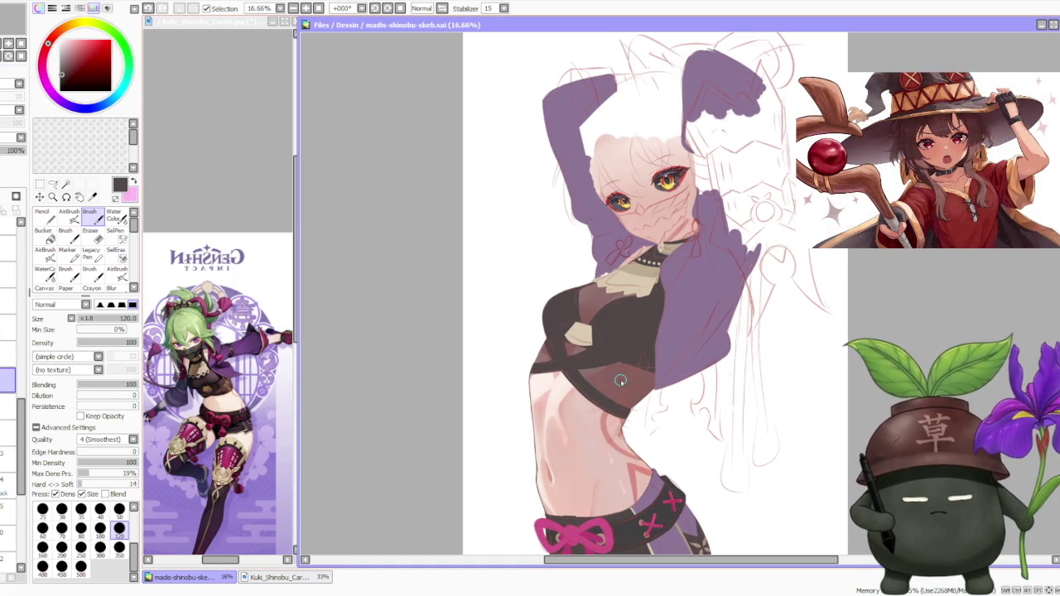
pyautogui.scroll(-1, 633, 370)
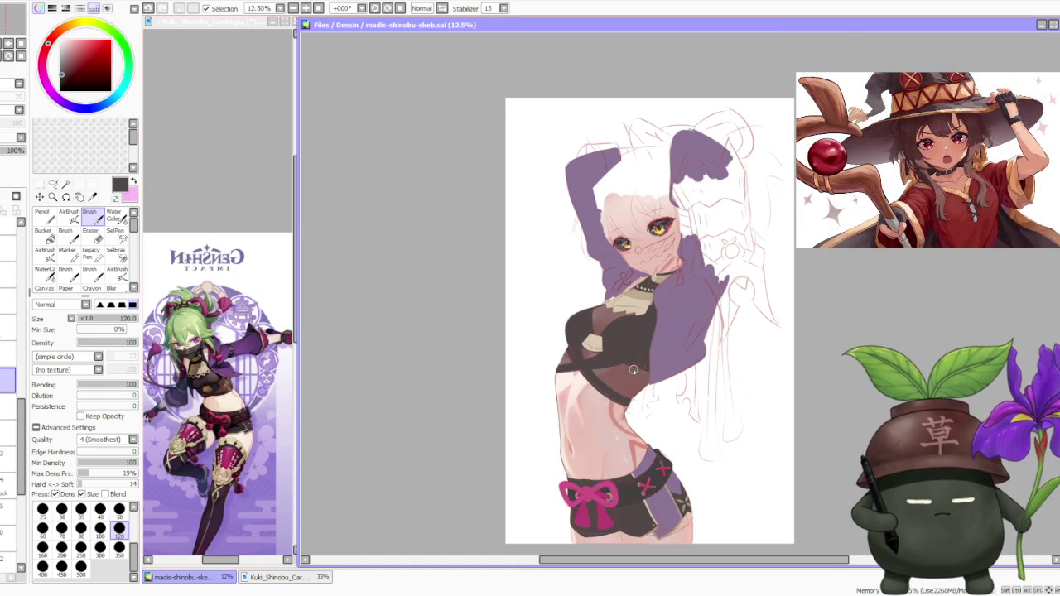
pyautogui.scroll(1, 633, 370)
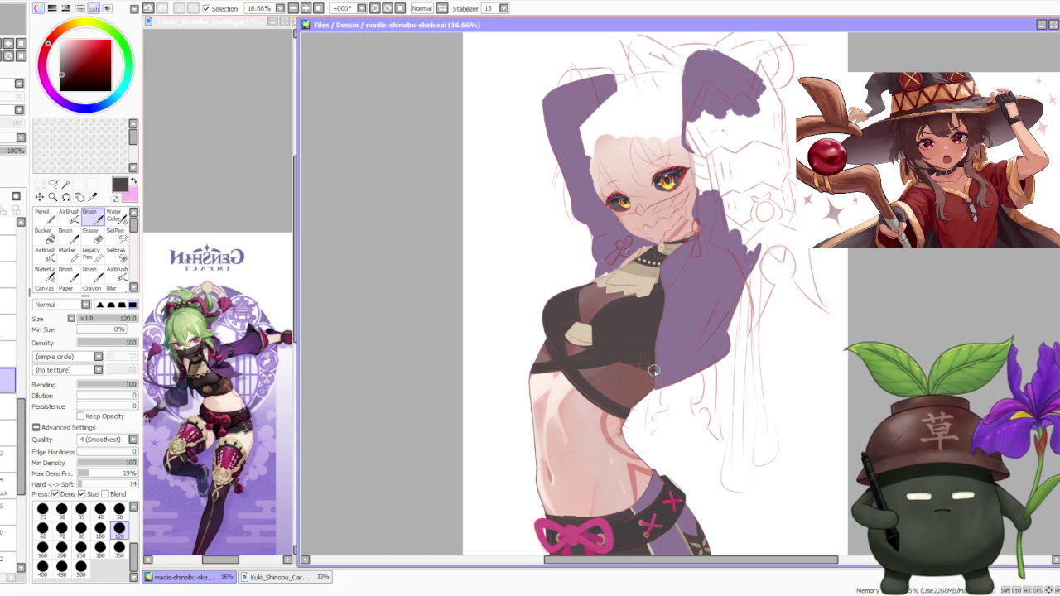
pyautogui.scroll(-1, 654, 372)
pyautogui.scroll(2, 657, 312)
pyautogui.scroll(-2, 638, 227)
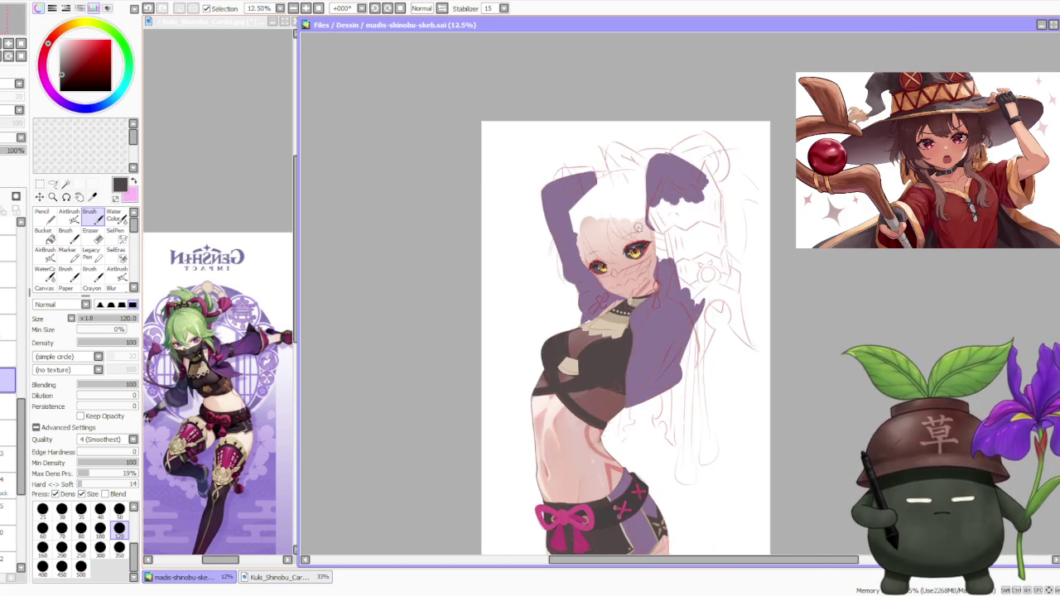
pyautogui.scroll(-1, 638, 227)
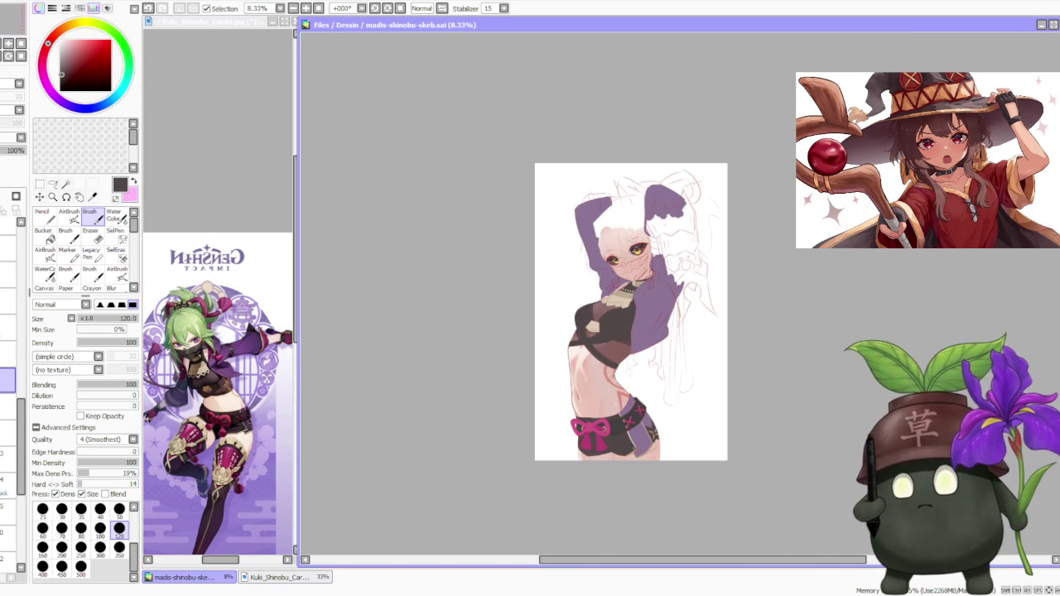
pyautogui.hotkey('alt', 'Tab')
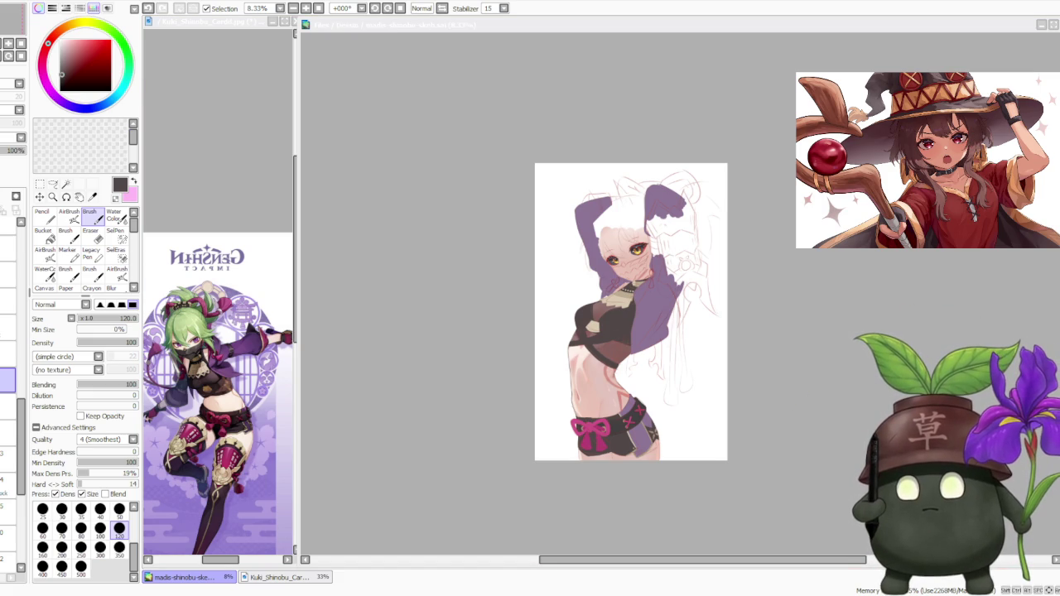
pyautogui.scroll(3, 633, 339)
pyautogui.scroll(2, 633, 339)
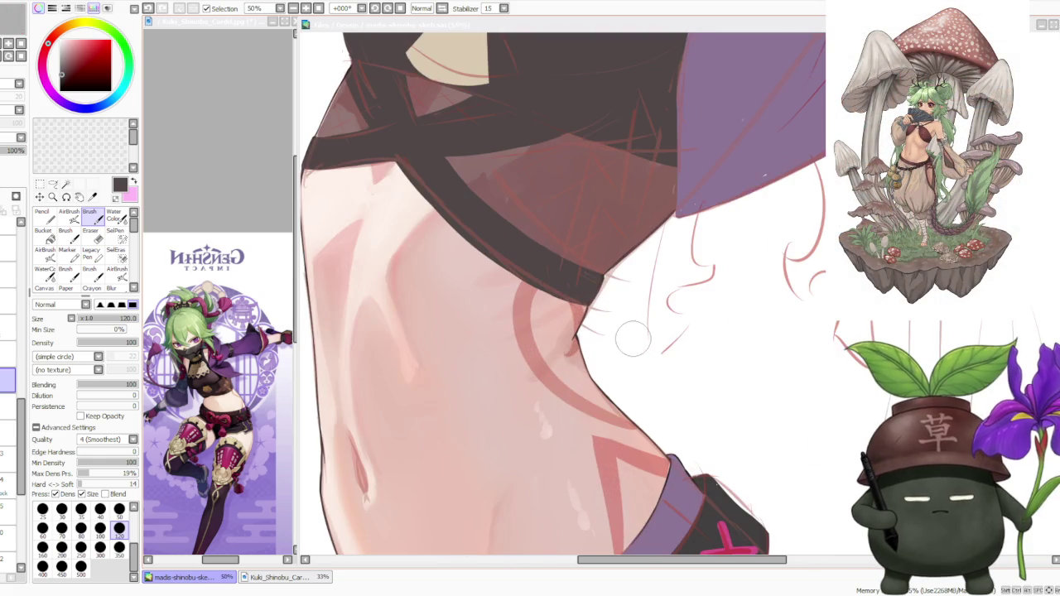
pyautogui.scroll(-1, 633, 339)
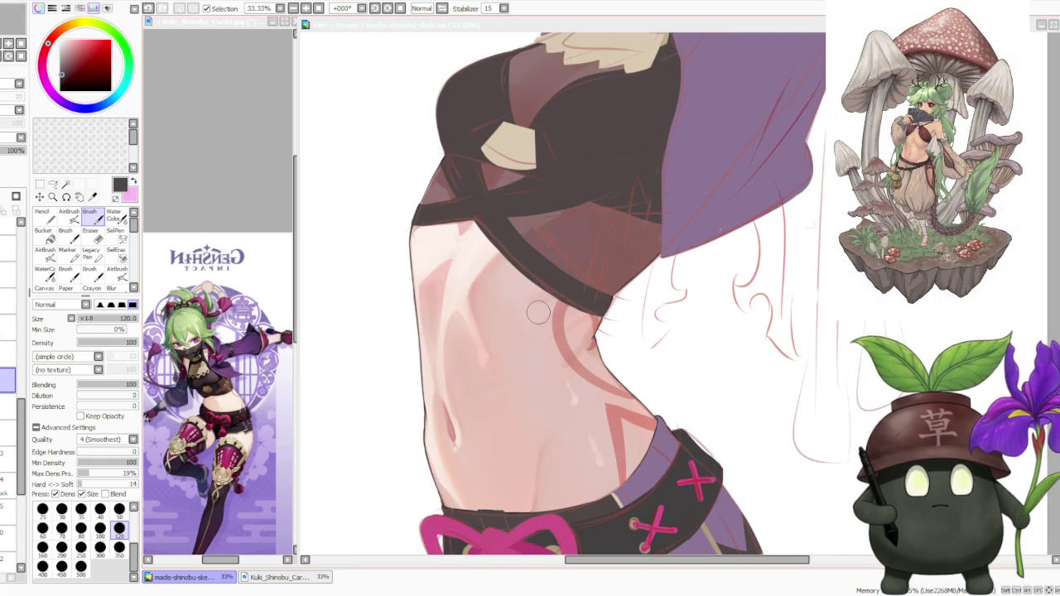
pyautogui.scroll(-1, 538, 311)
pyautogui.scroll(-1, 538, 311)
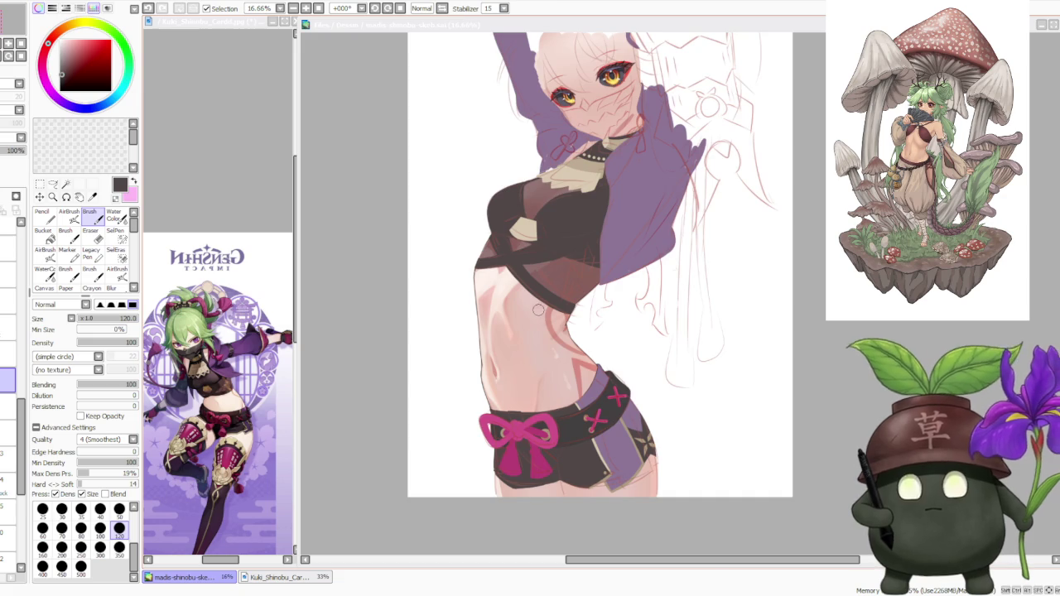
pyautogui.scroll(-1, 537, 310)
pyautogui.scroll(-1, 538, 310)
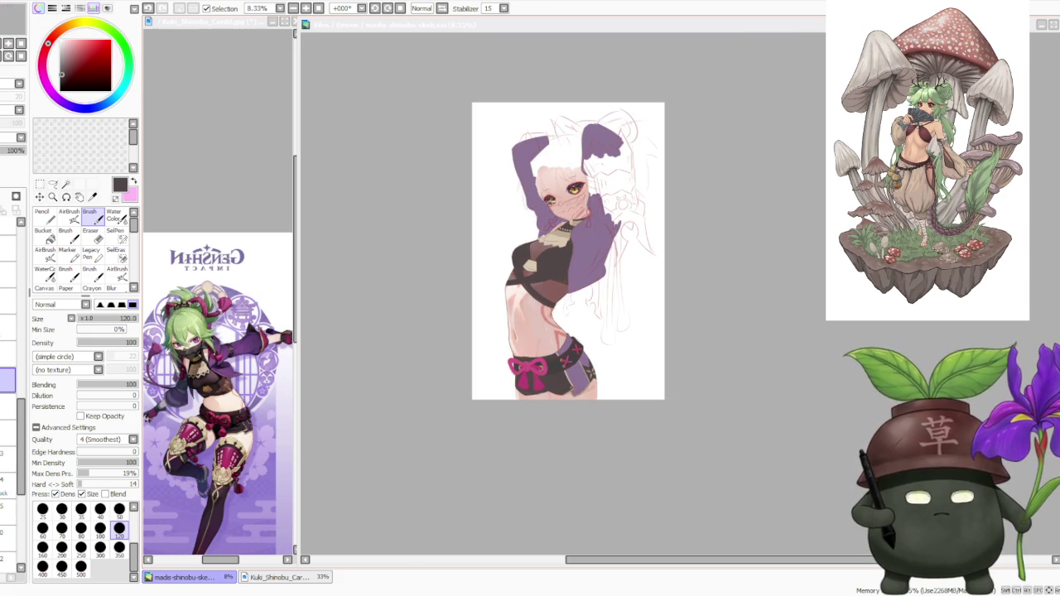
pyautogui.scroll(1, 550, 203)
pyautogui.scroll(1, 550, 204)
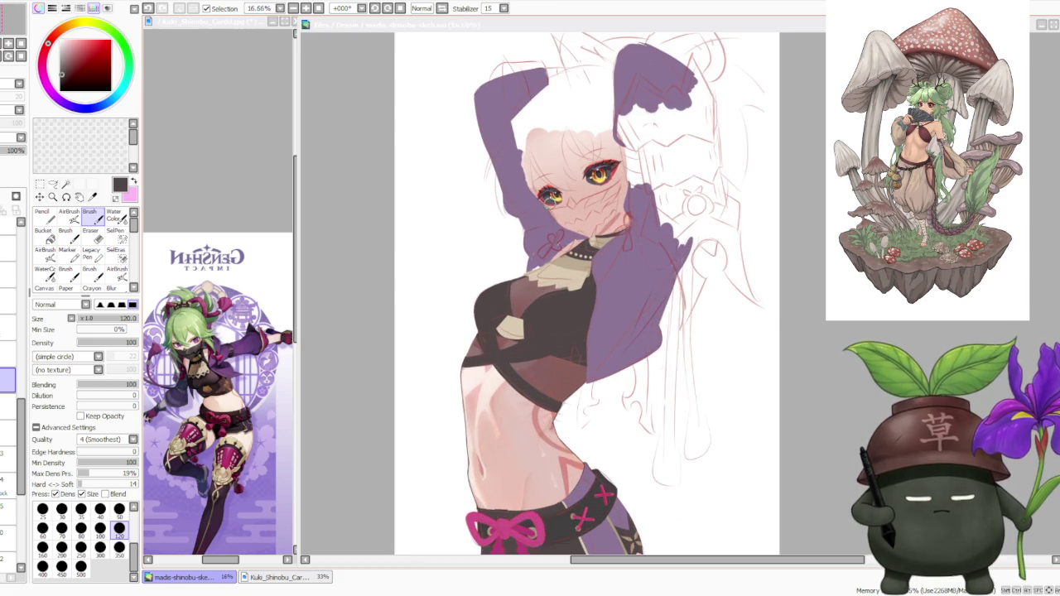
pyautogui.scroll(1, 563, 203)
pyautogui.scroll(-1, 564, 202)
pyautogui.scroll(-1, 563, 203)
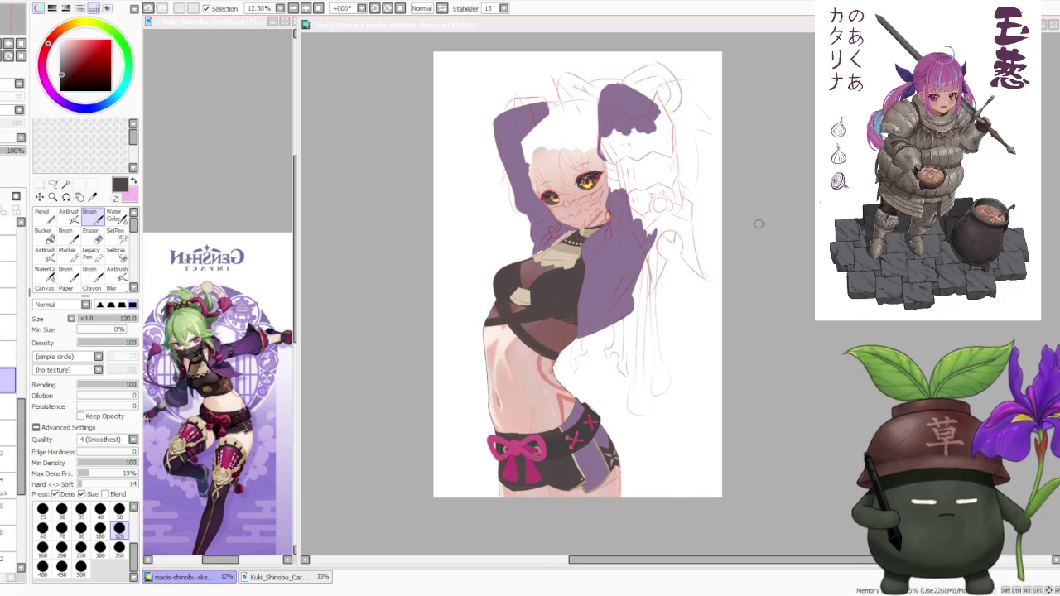
pyautogui.scroll(-1, 723, 205)
pyautogui.scroll(2, 653, 182)
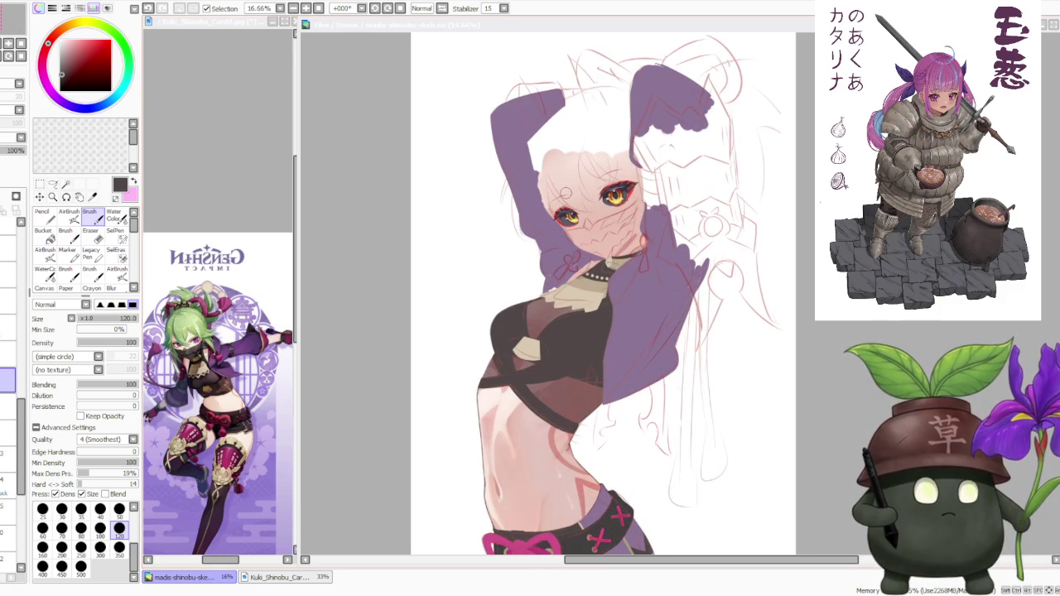
pyautogui.scroll(-1, 566, 193)
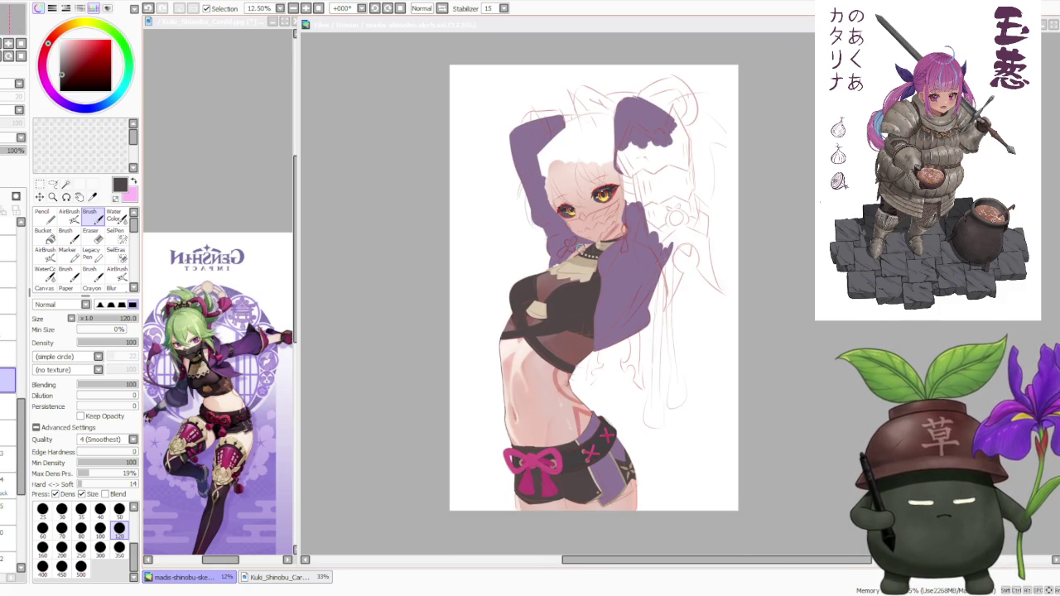
pyautogui.scroll(1, 579, 252)
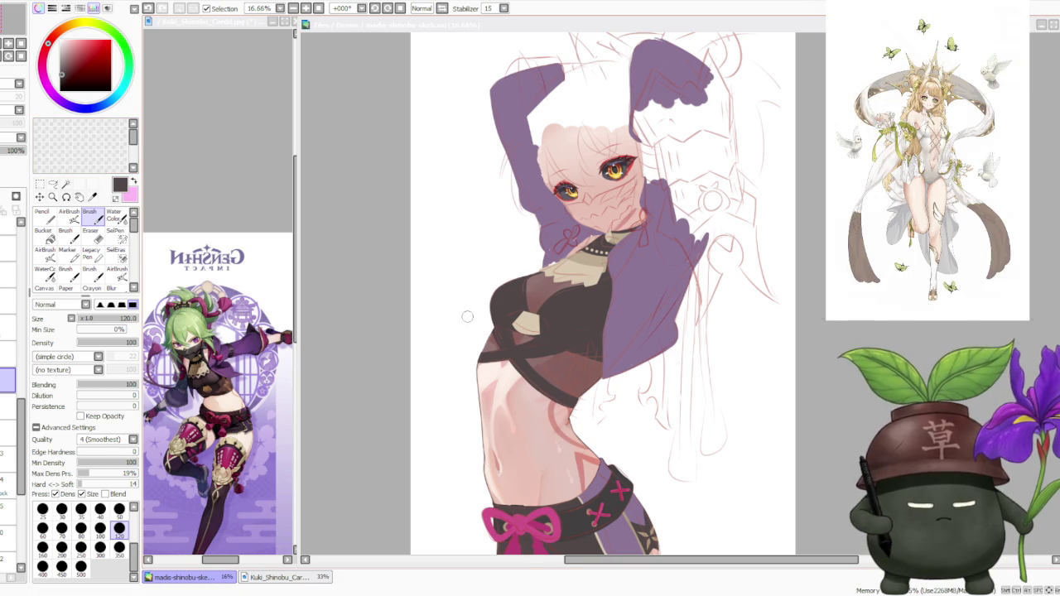
pyautogui.scroll(2, 467, 317)
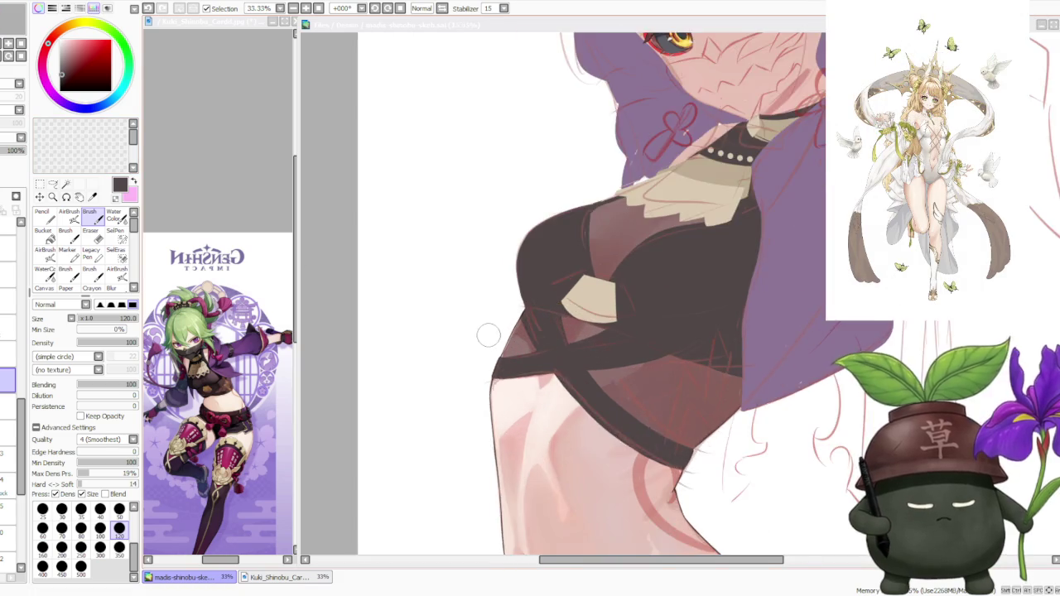
pyautogui.scroll(2, 489, 336)
pyautogui.scroll(-2, 492, 335)
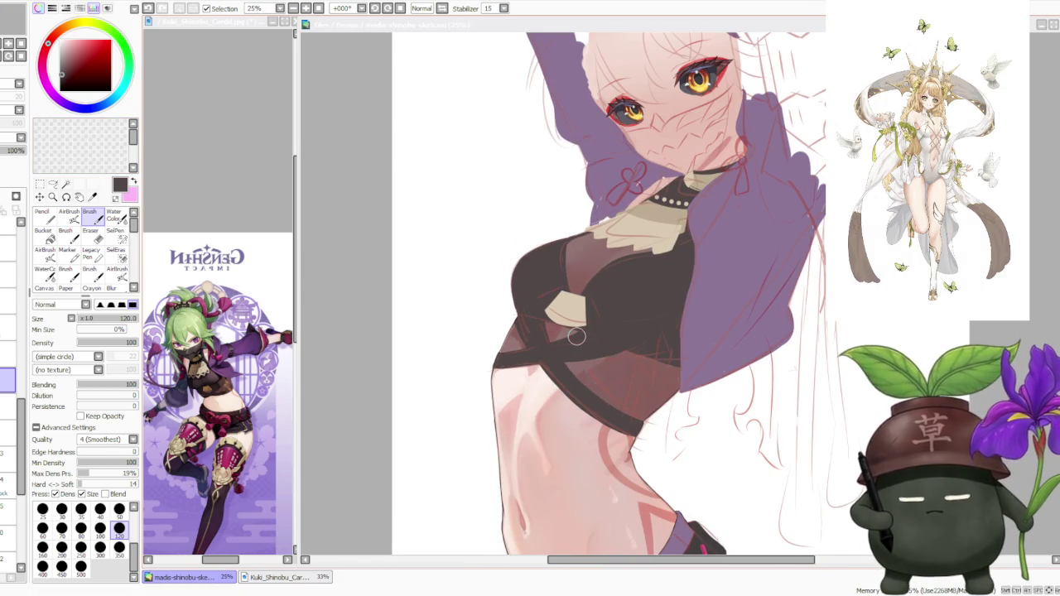
pyautogui.scroll(-3, 576, 337)
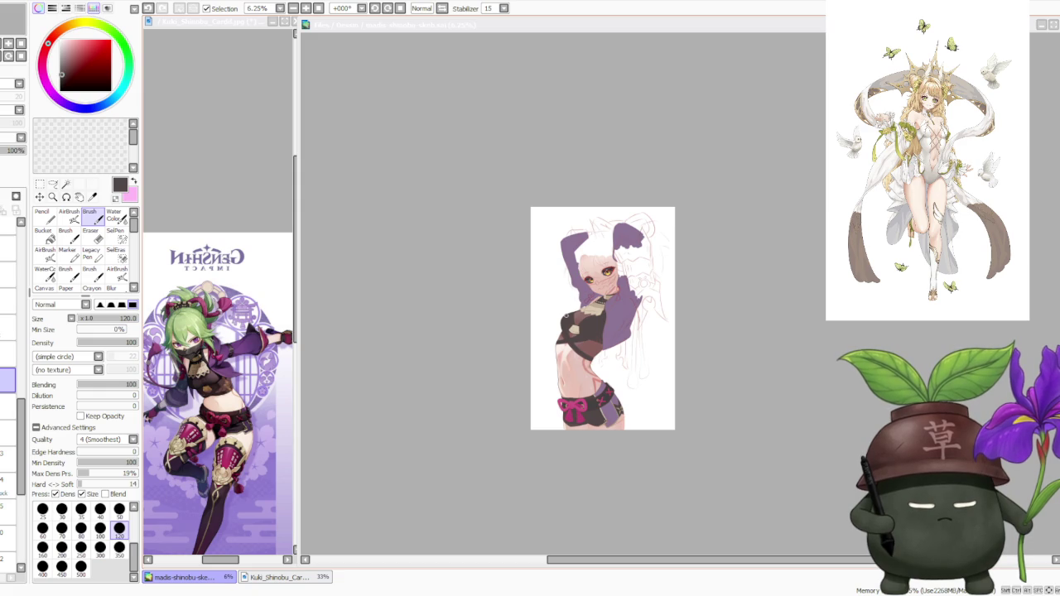
pyautogui.scroll(1, 566, 315)
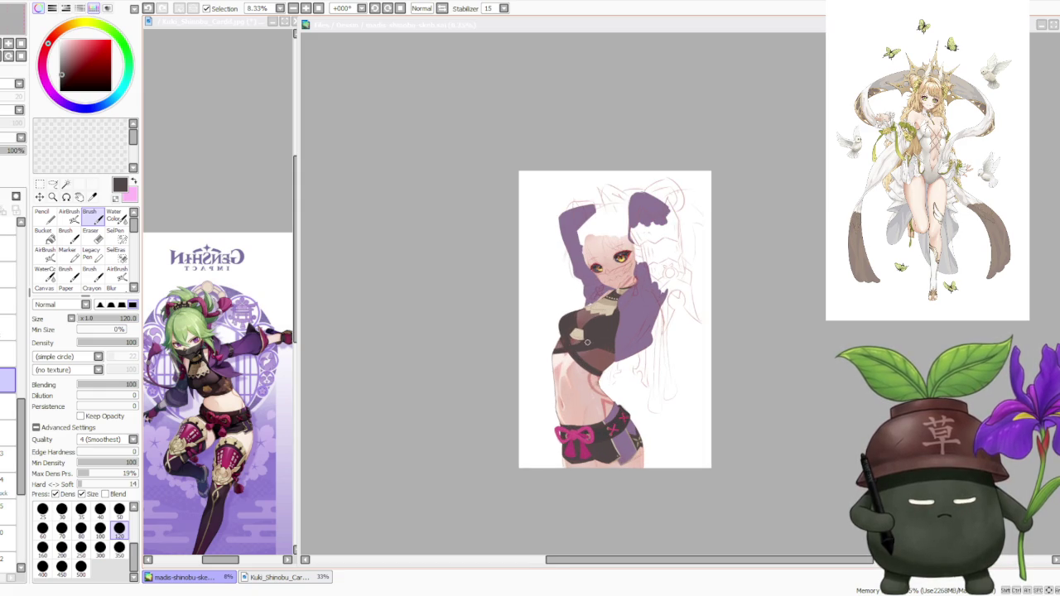
pyautogui.scroll(1, 587, 343)
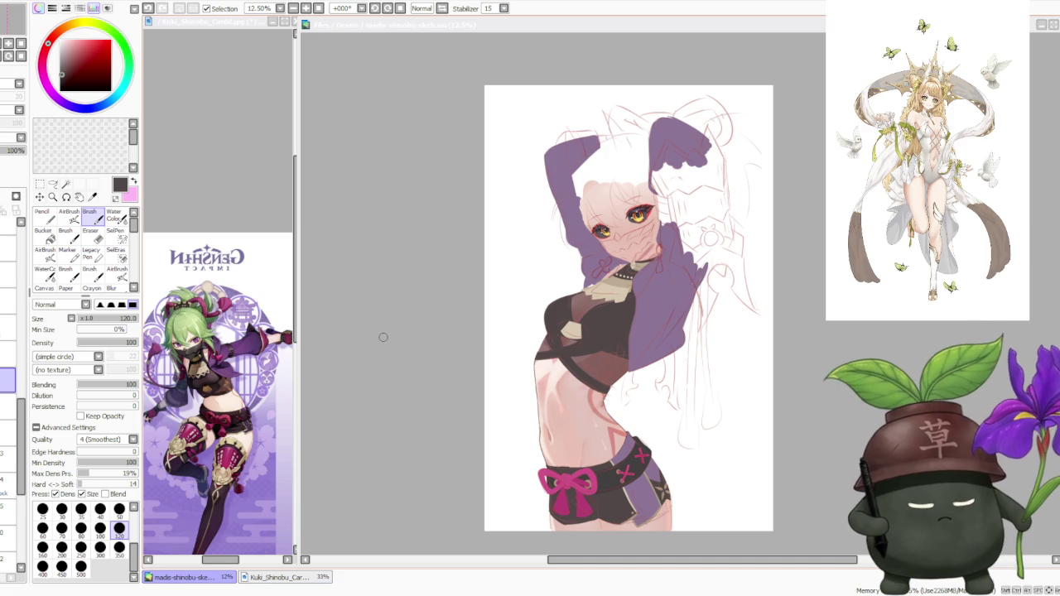
pyautogui.scroll(2, 640, 155)
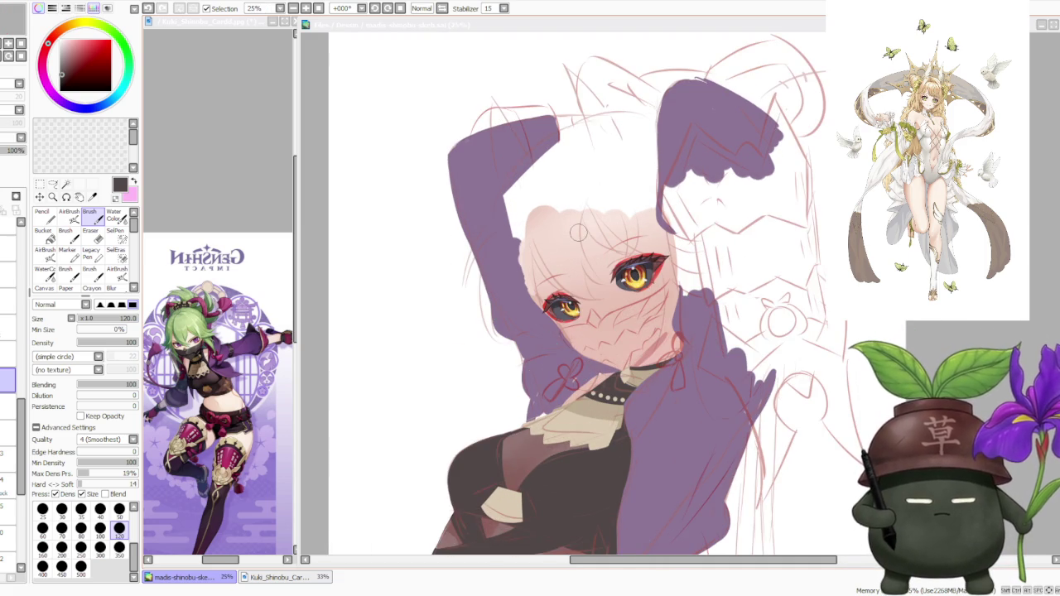
pyautogui.scroll(-1, 578, 233)
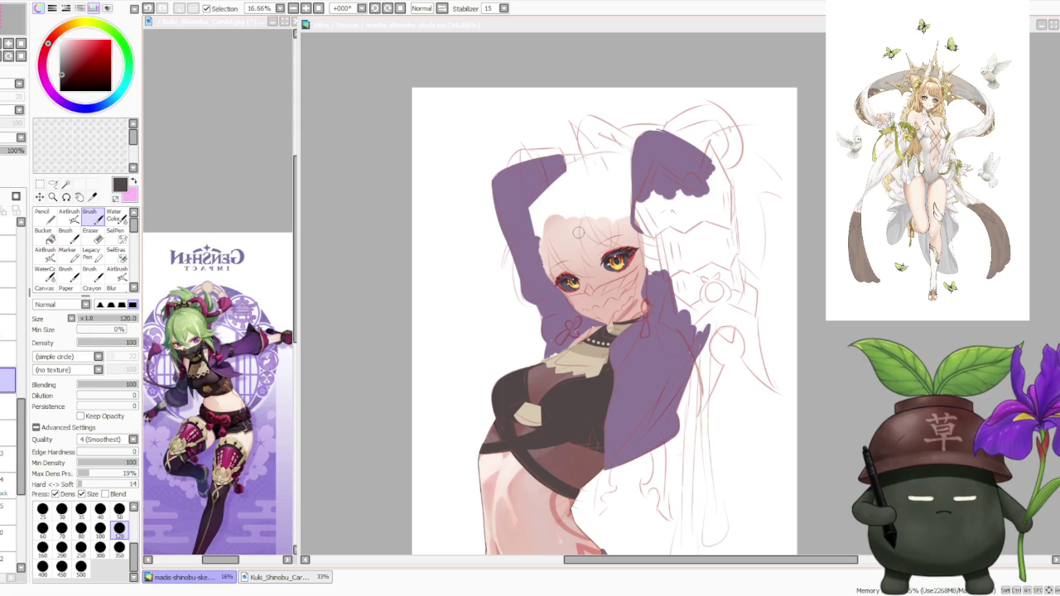